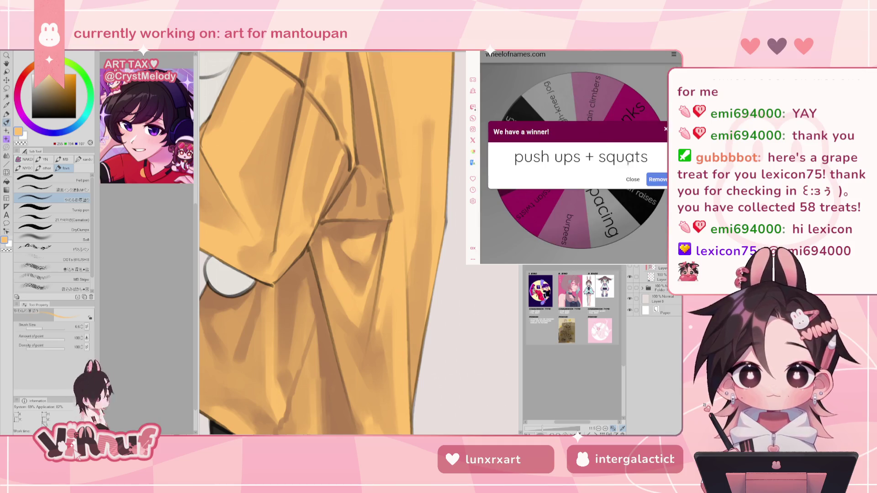
# Step: Respin the exercise wheel until it lands on pacing, then move to the timer tab
pyautogui.click(633, 179)
pyautogui.click(580, 158)
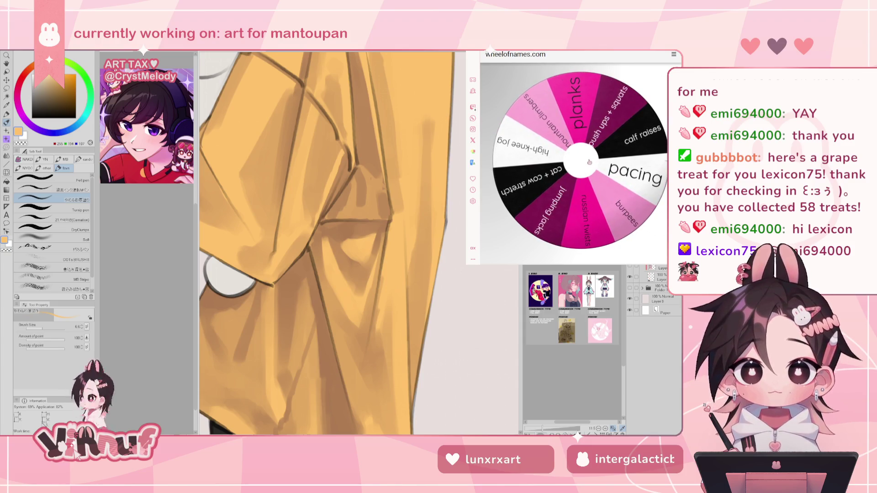
pyautogui.click(594, 182)
pyautogui.click(593, 182)
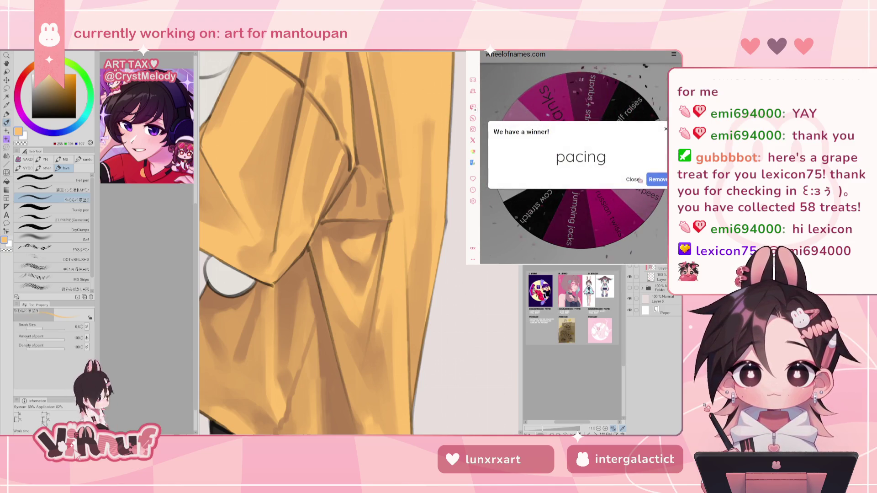
pyautogui.click(634, 179)
pyautogui.hotkey('ctrl', 'Tab')
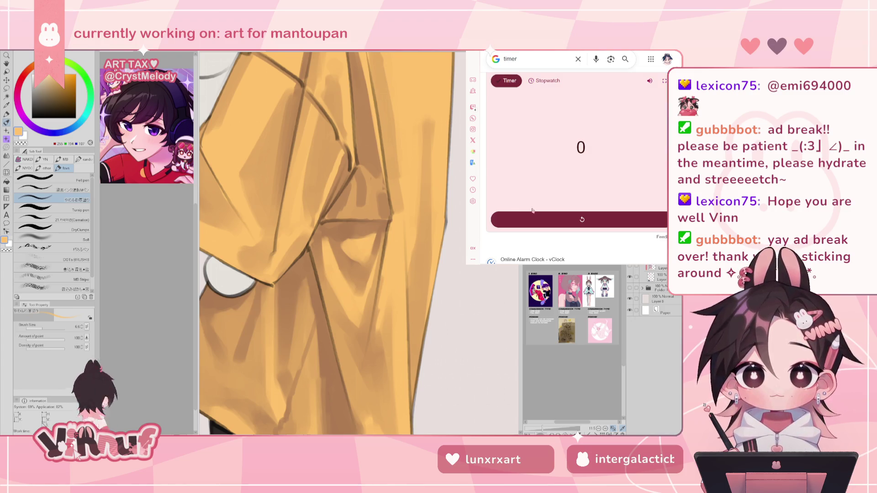
# Step: Reset the finished Google timer to 5:00 and close the timer window
pyautogui.click(570, 199)
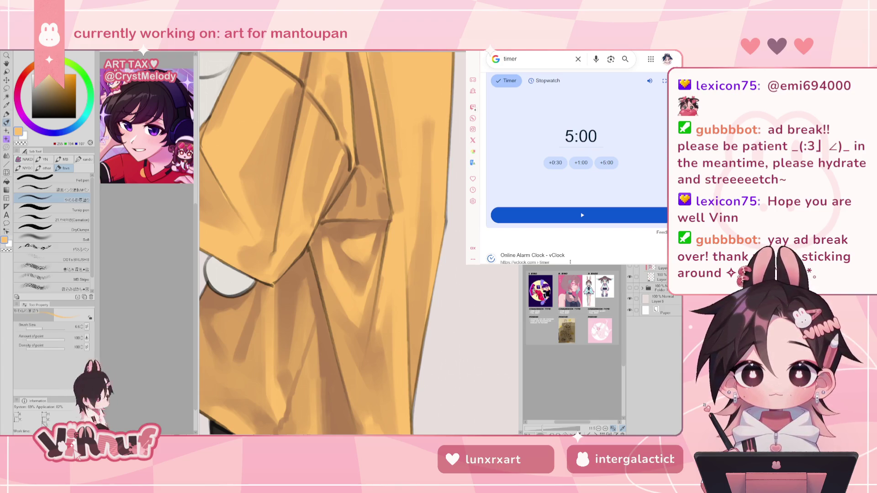
pyautogui.click(464, 113)
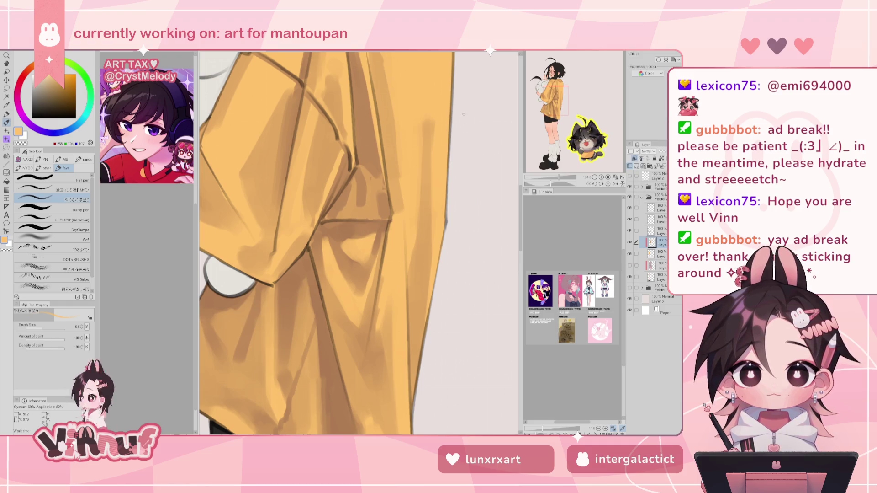
# Step: Pan and zoom out to frame the whole shirt, then sample a darker brown from it
pyautogui.moveTo(577, 111); pyautogui.dragTo(561, 97)
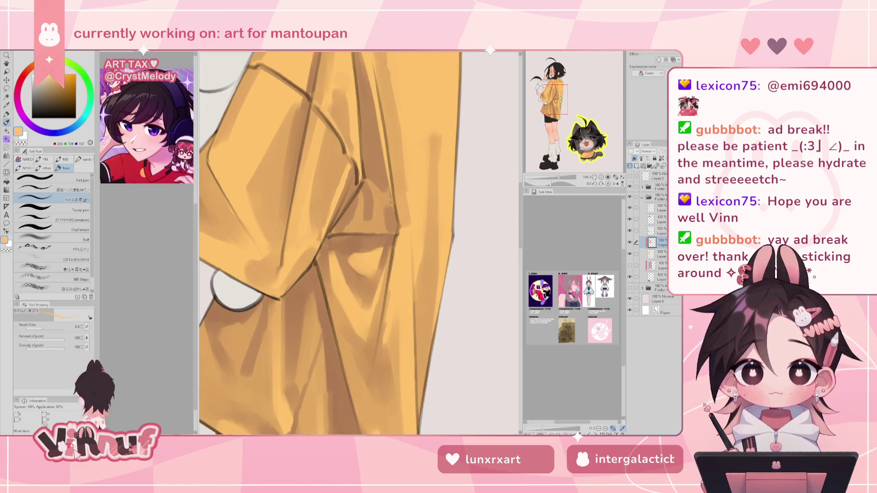
pyautogui.moveTo(558, 178); pyautogui.dragTo(553, 179)
pyautogui.click(630, 219)
pyautogui.click(630, 219)
pyautogui.keyDown('alt'); pyautogui.click(339, 247); pyautogui.keyUp('alt')
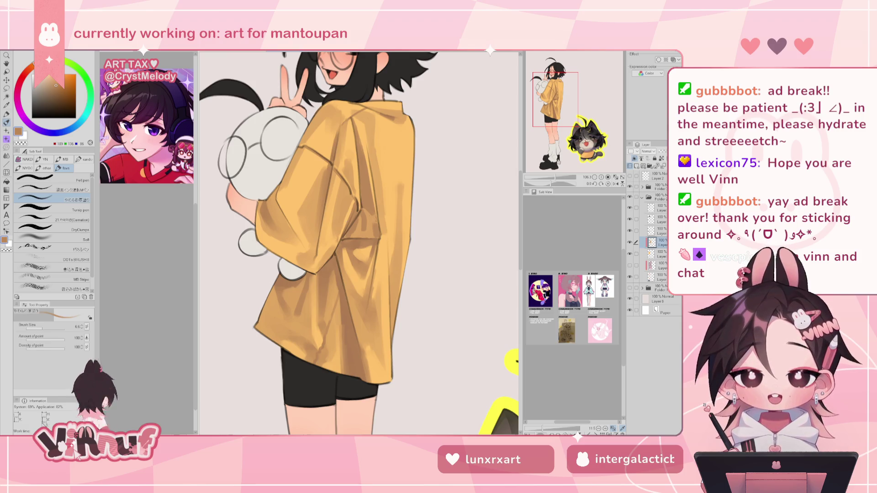
# Step: Enlarge the brush and shade the shirt's back using sampled light and mid orange tones
pyautogui.moveTo(552, 179); pyautogui.dragTo(554, 180)
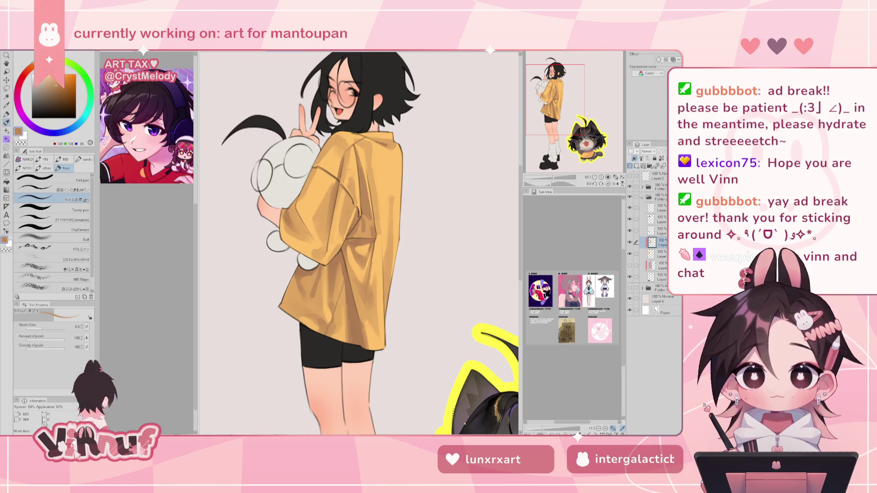
pyautogui.press(']')
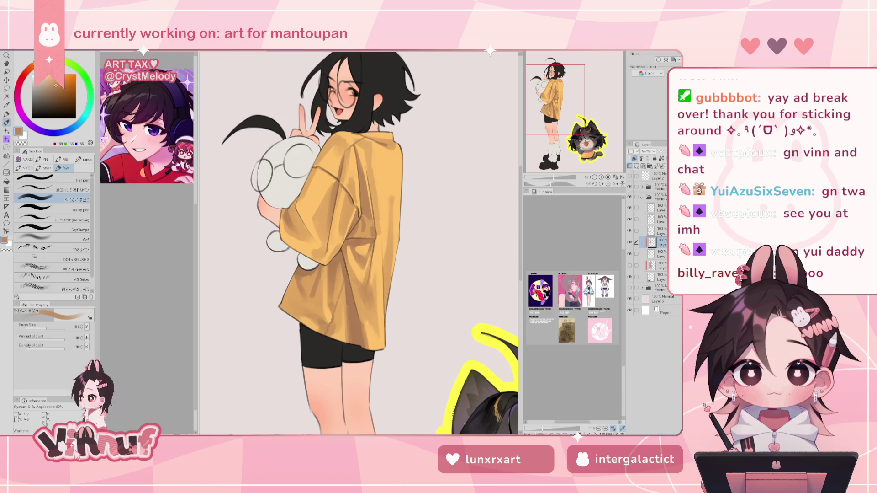
pyautogui.keyDown('alt'); pyautogui.click(371, 147); pyautogui.keyUp('alt')
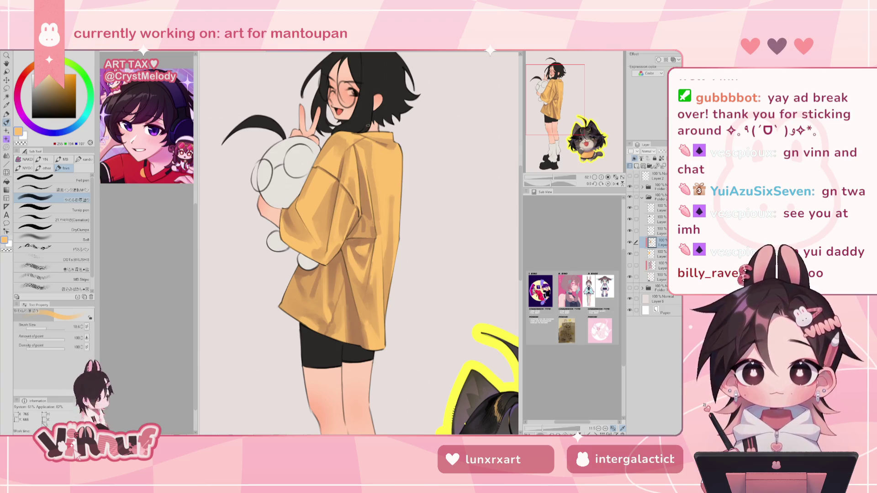
pyautogui.keyDown('alt'); pyautogui.click(371, 153); pyautogui.keyUp('alt')
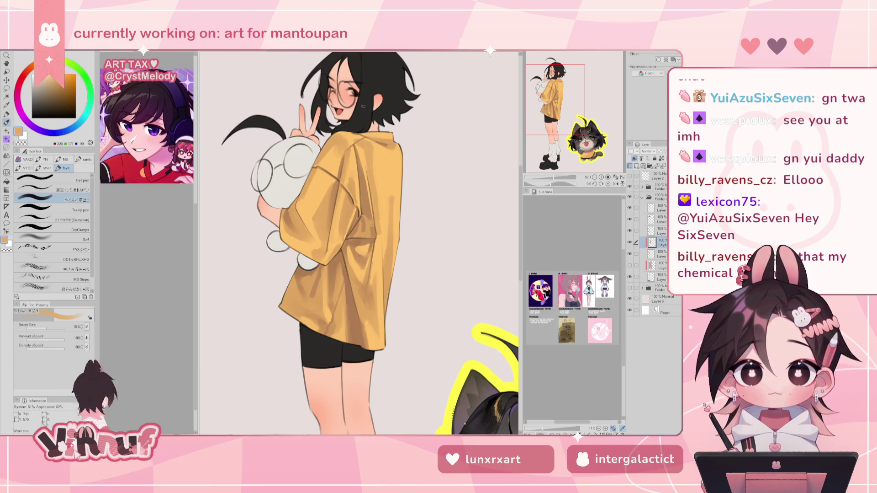
pyautogui.keyDown('alt'); pyautogui.click(347, 145); pyautogui.keyUp('alt')
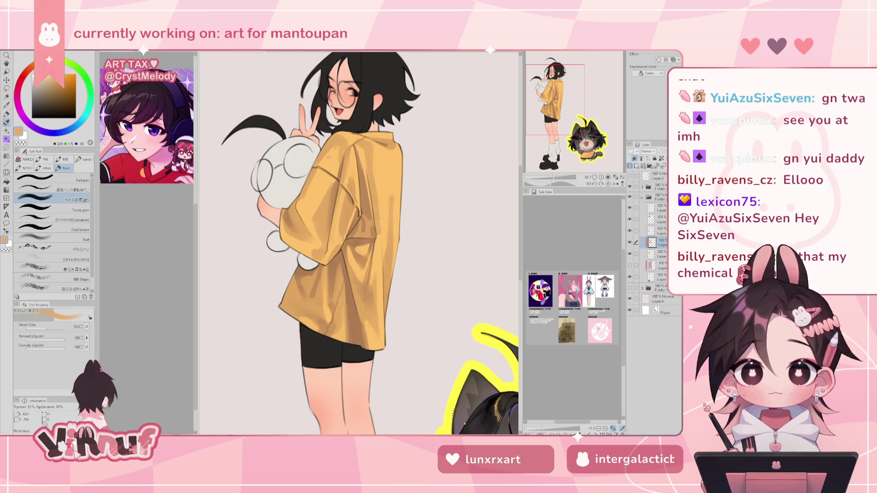
pyautogui.keyDown('alt'); pyautogui.click(339, 145); pyautogui.keyUp('alt')
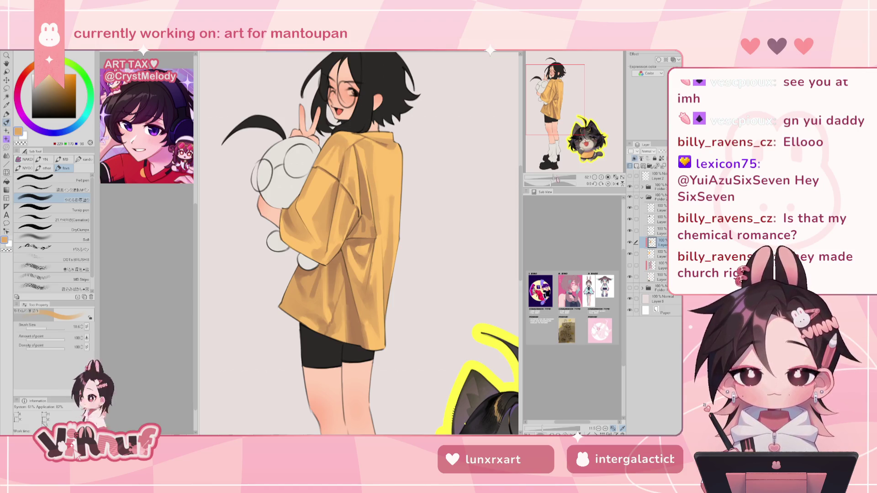
# Step: Paint soft shading on the mirrored shirt, flip back, sample the brown shadow, and enlarge the brush
pyautogui.scroll(-3, 328, 151)
pyautogui.press('h')
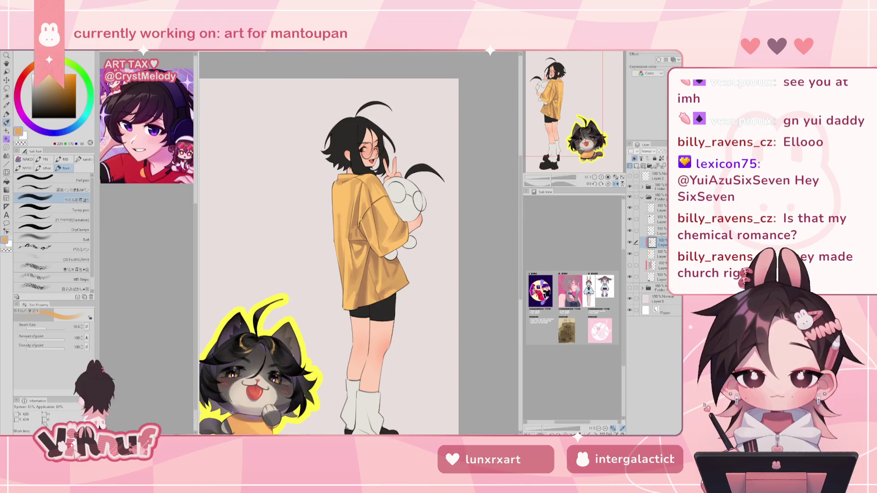
pyautogui.moveTo(377, 188); pyautogui.dragTo(366, 265)
pyautogui.moveTo(379, 203); pyautogui.dragTo(393, 274)
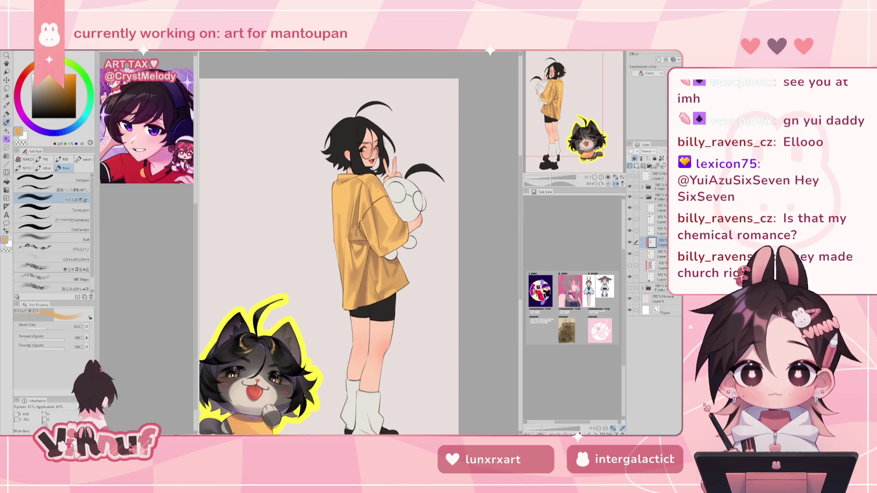
pyautogui.keyDown('alt'); pyautogui.click(382, 194); pyautogui.keyUp('alt')
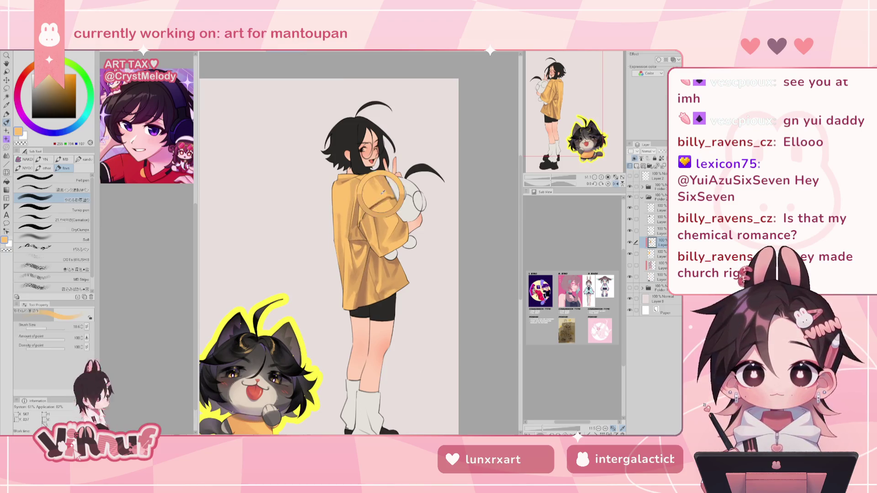
pyautogui.press('h')
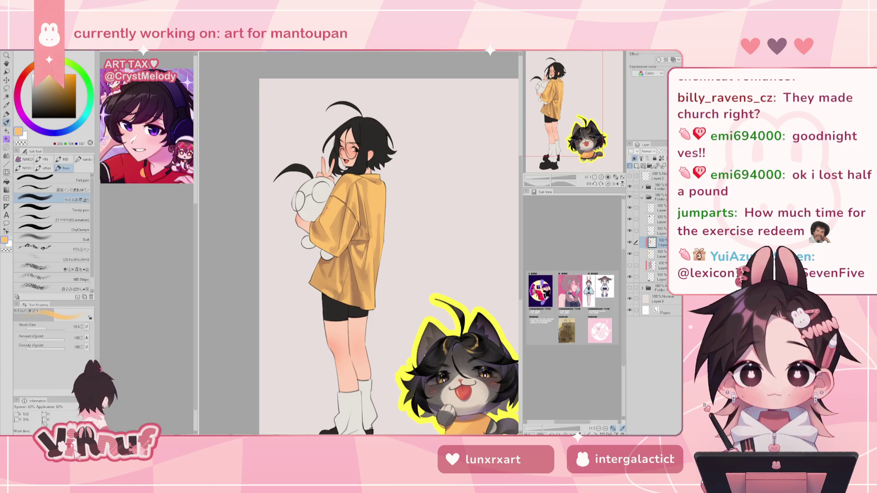
pyautogui.keyDown('alt'); pyautogui.click(356, 286); pyautogui.keyUp('alt')
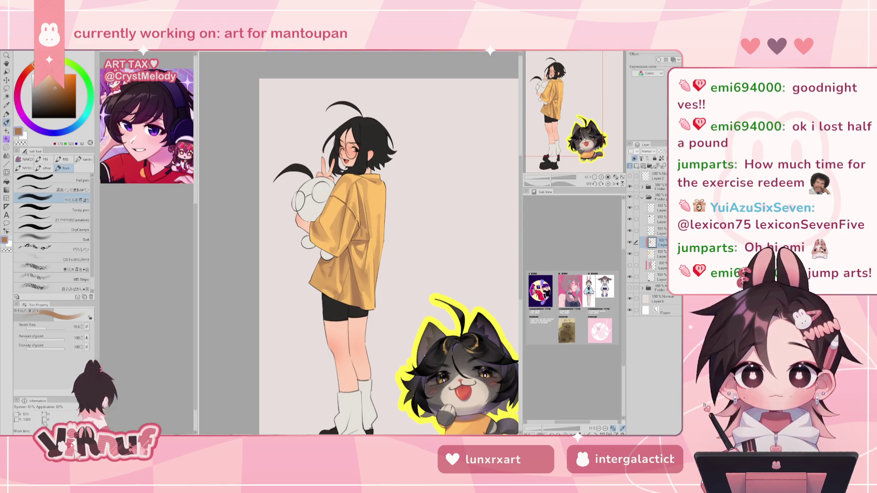
pyautogui.press(']')
pyautogui.press(']')
pyautogui.press(']')
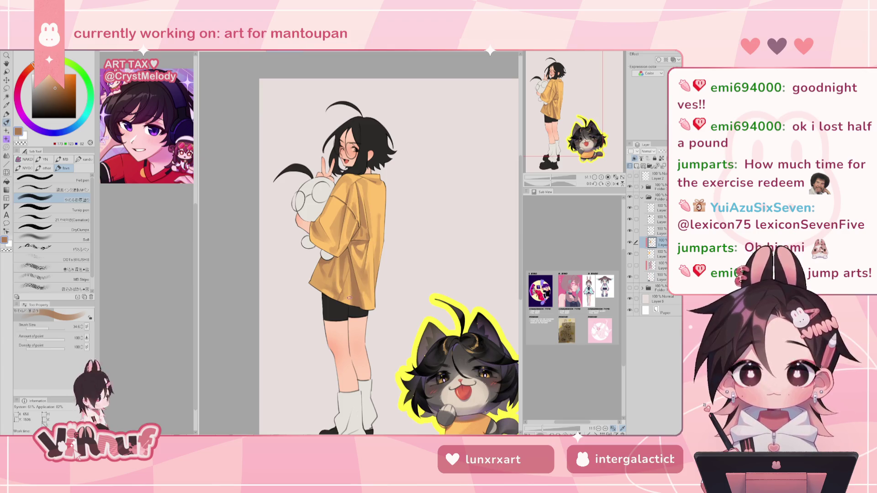
# Step: Paint yellow-orange into the shirt folds, check it mirrored, then sample dark brown and tan tones
pyautogui.keyDown('alt'); pyautogui.click(349, 297); pyautogui.keyUp('alt')
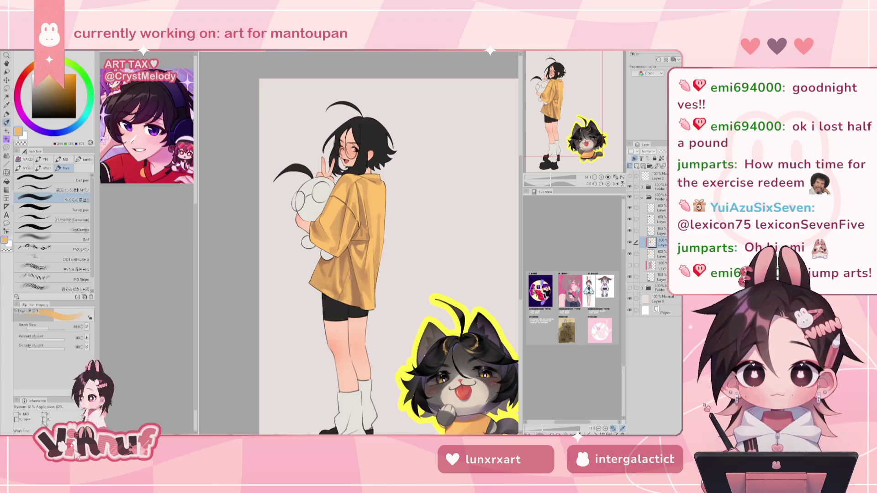
pyautogui.moveTo(349, 275); pyautogui.dragTo(346, 285)
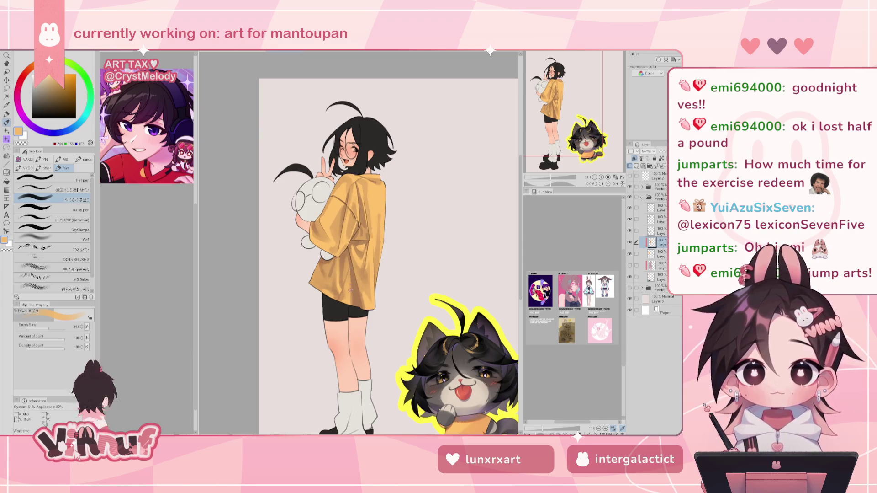
pyautogui.keyDown('alt'); pyautogui.click(346, 257); pyautogui.keyUp('alt')
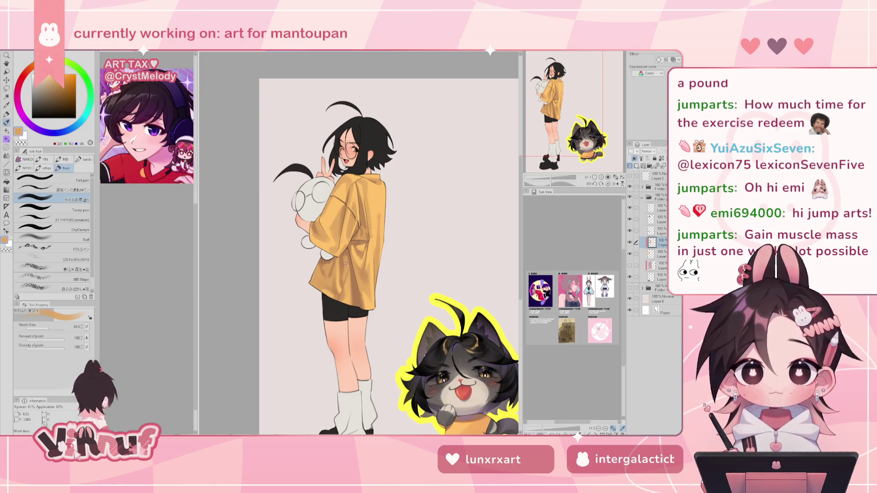
pyautogui.keyDown('alt'); pyautogui.click(344, 259); pyautogui.keyUp('alt')
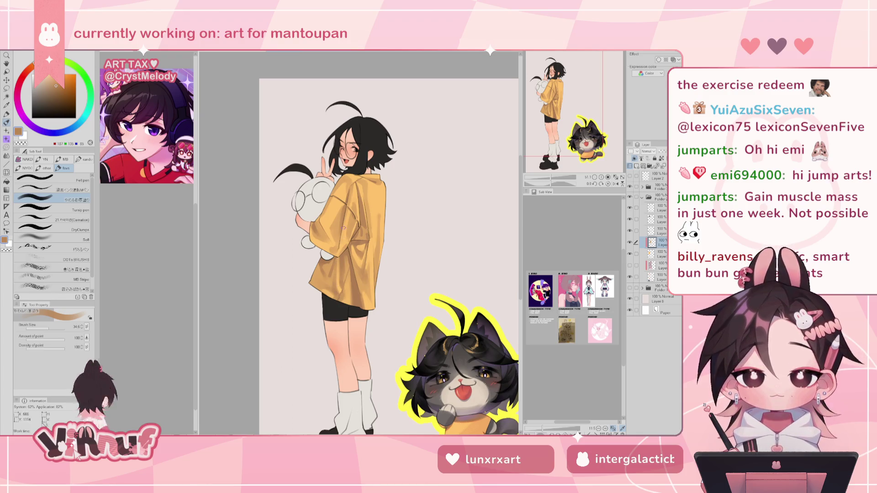
pyautogui.press('h')
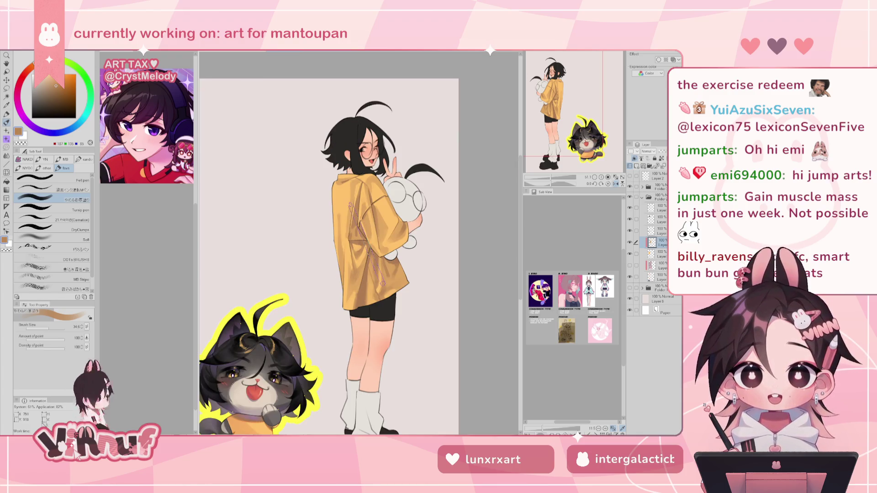
pyautogui.press('h')
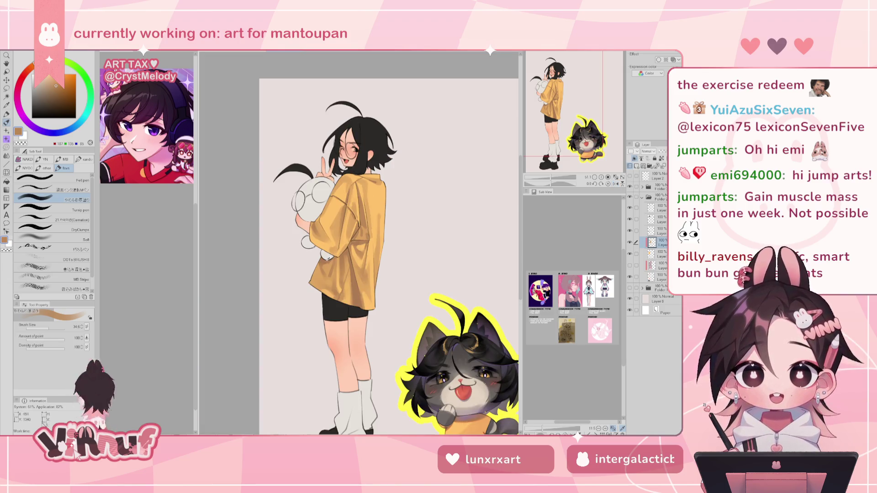
pyautogui.keyDown('alt'); pyautogui.click(350, 296); pyautogui.keyUp('alt')
pyautogui.keyDown('alt'); pyautogui.click(335, 279); pyautogui.keyUp('alt')
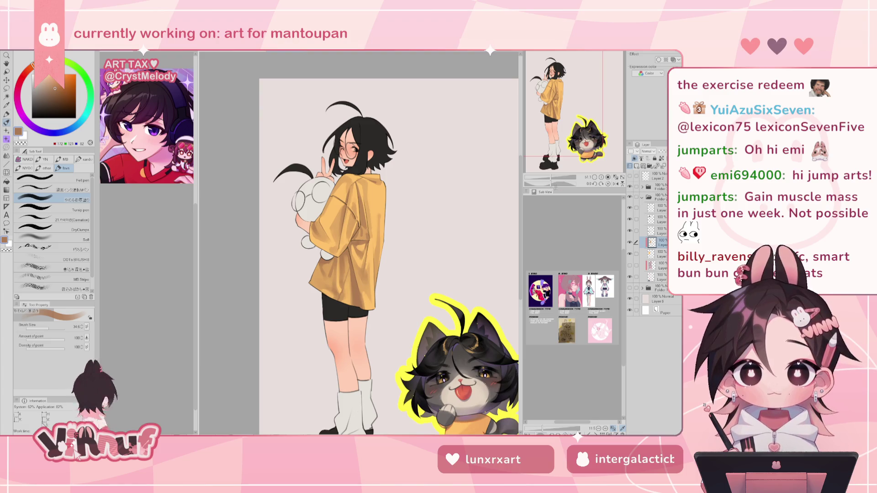
# Step: Pick a darker brown on the colour wheel for the fold shadows
pyautogui.scroll(-4, 389, 191)
pyautogui.scroll(1, 389, 191)
pyautogui.scroll(1, 389, 192)
pyautogui.scroll(1, 391, 243)
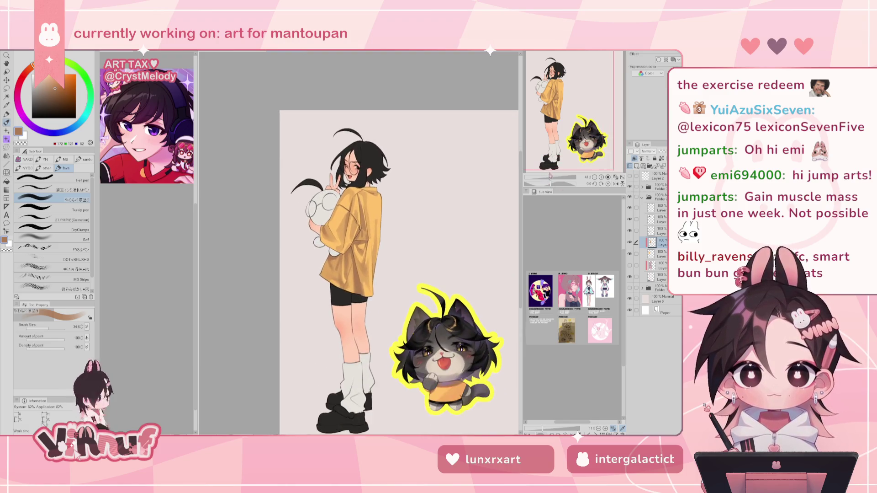
pyautogui.scroll(-1, 391, 243)
pyautogui.scroll(1, 390, 243)
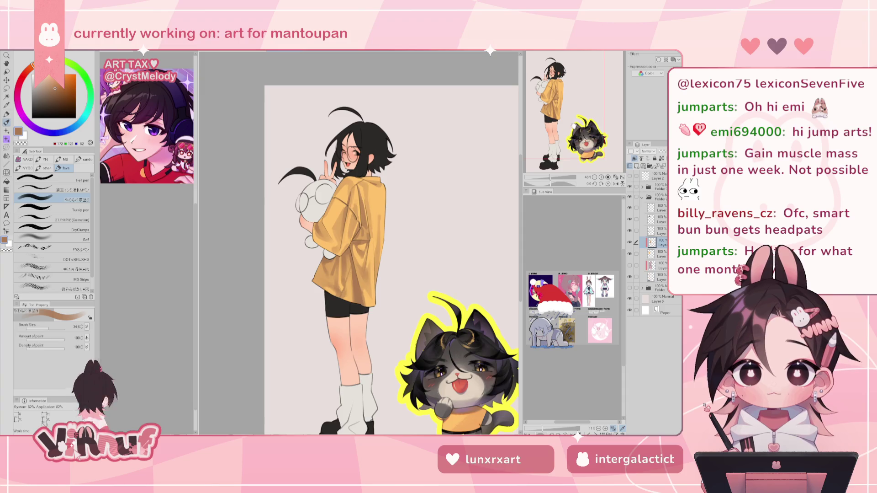
pyautogui.hscroll(1, 388, 242)
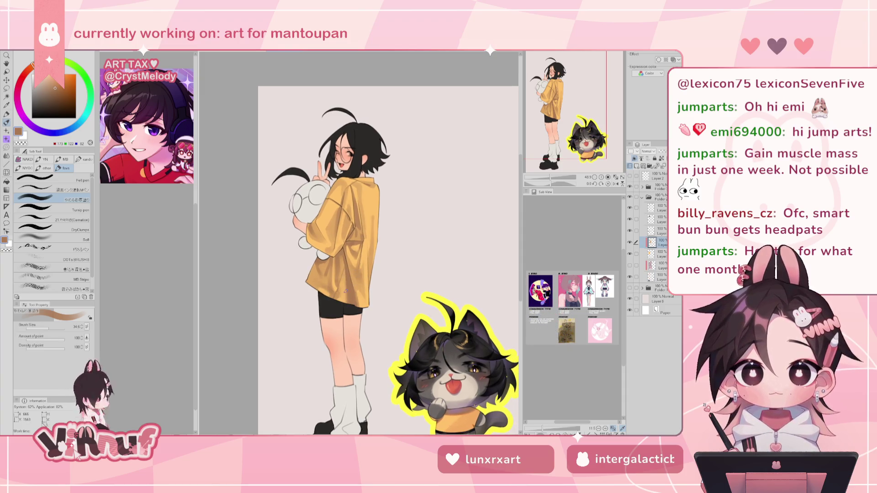
pyautogui.moveTo(31, 65); pyautogui.dragTo(28, 69)
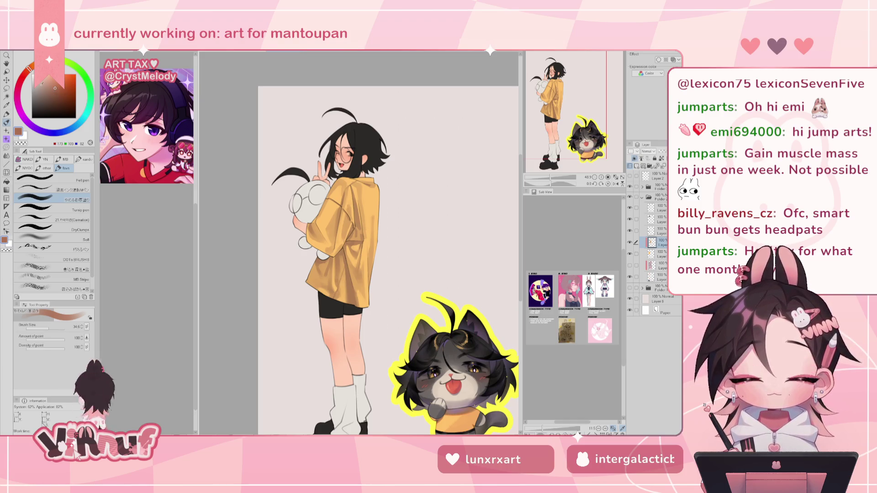
pyautogui.moveTo(57, 91); pyautogui.dragTo(50, 96)
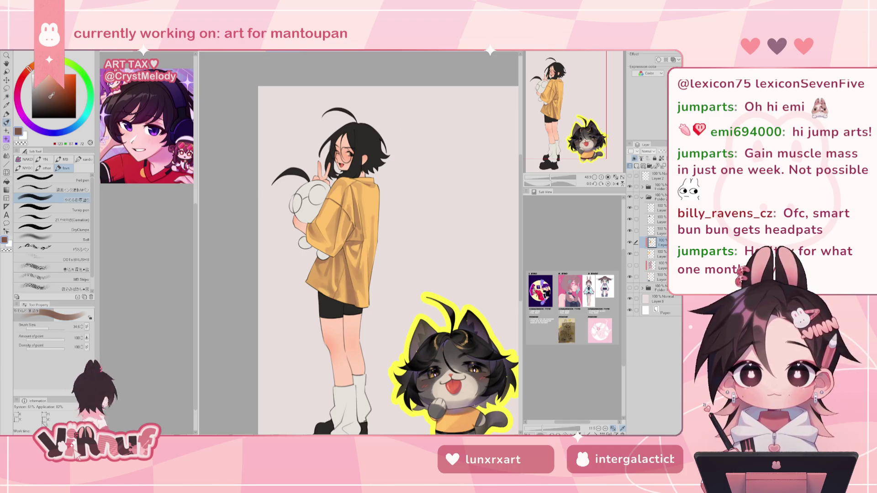
# Step: Readjust the brush size, check the image mirrored, and sample yellow-orange and tan shirt tones
pyautogui.moveTo(51, 326); pyautogui.dragTo(44, 329)
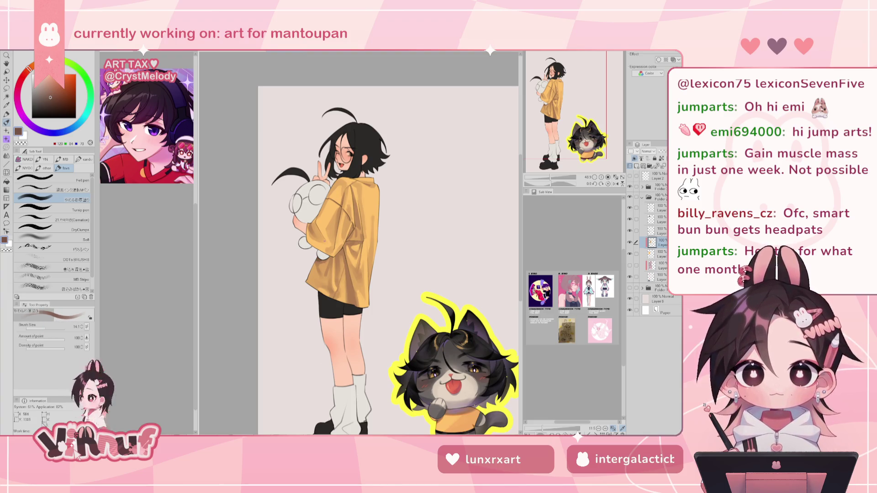
pyautogui.click(48, 327)
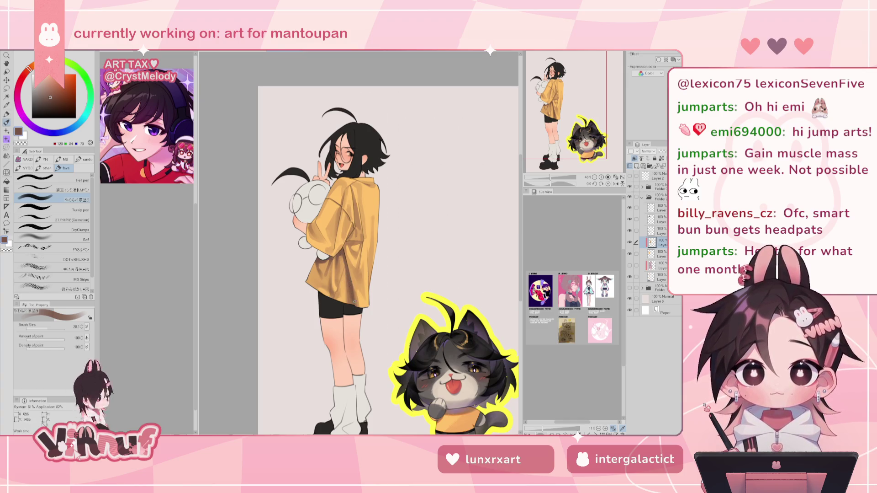
pyautogui.press('h')
pyautogui.press('h')
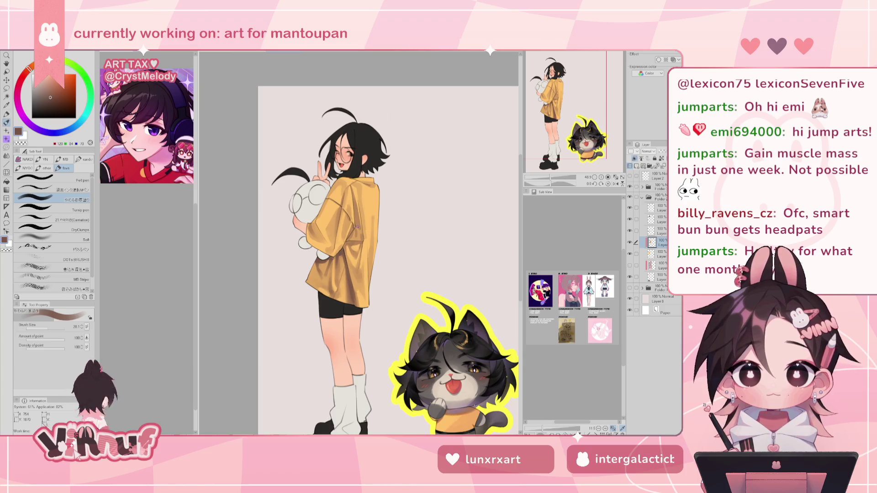
pyautogui.keyDown('alt'); pyautogui.click(335, 279); pyautogui.keyUp('alt')
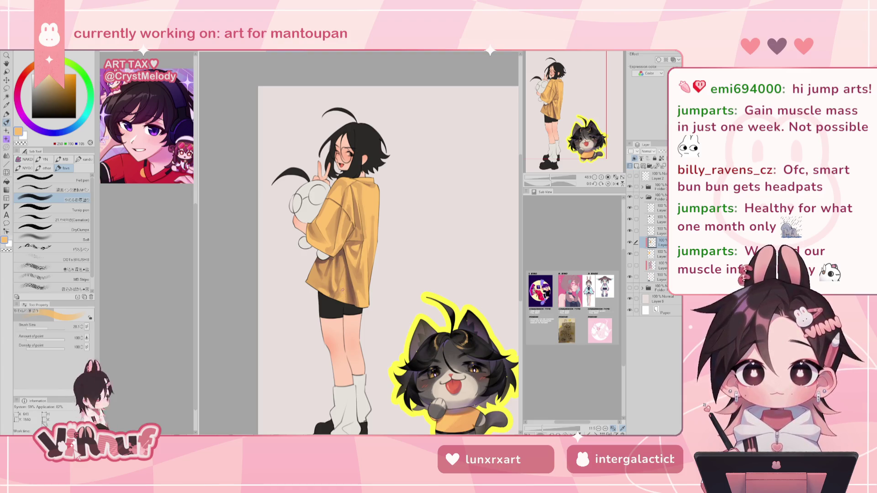
pyautogui.keyDown('alt'); pyautogui.click(341, 297); pyautogui.keyUp('alt')
# Step: Paint the shirt folds with sampled orange and brown tones, checking the view mirrored
pyautogui.keyDown('alt'); pyautogui.click(348, 256); pyautogui.keyUp('alt')
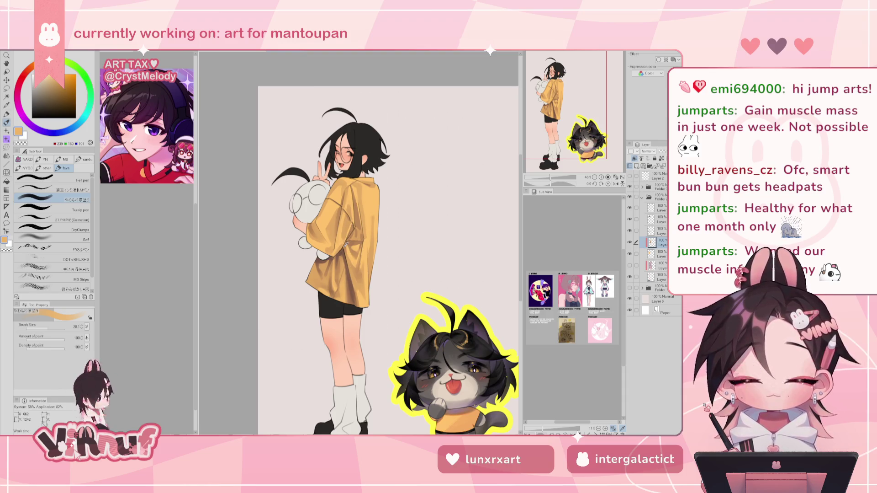
pyautogui.keyDown('alt'); pyautogui.click(351, 284); pyautogui.keyUp('alt')
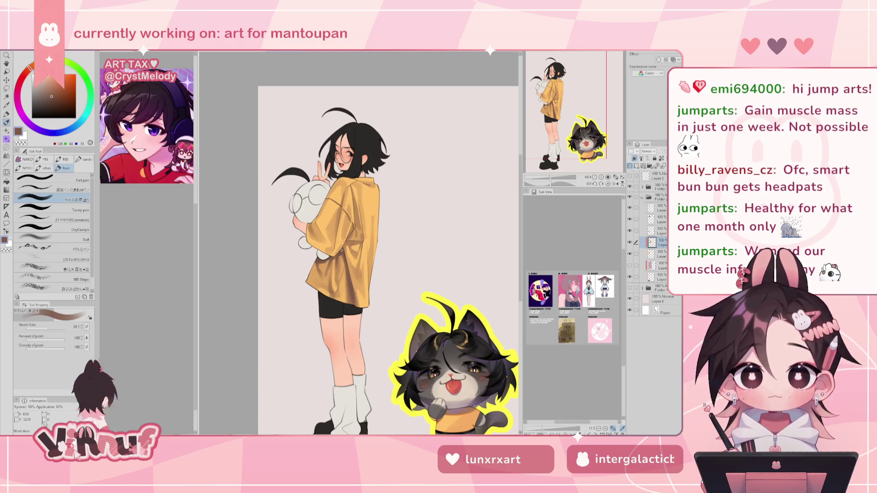
pyautogui.press('h')
pyautogui.press('h')
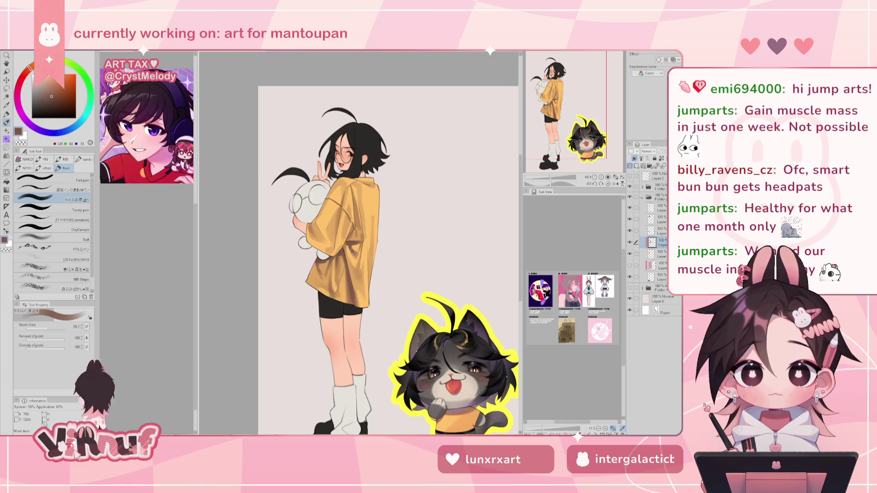
pyautogui.keyDown('alt'); pyautogui.click(357, 249); pyautogui.keyUp('alt')
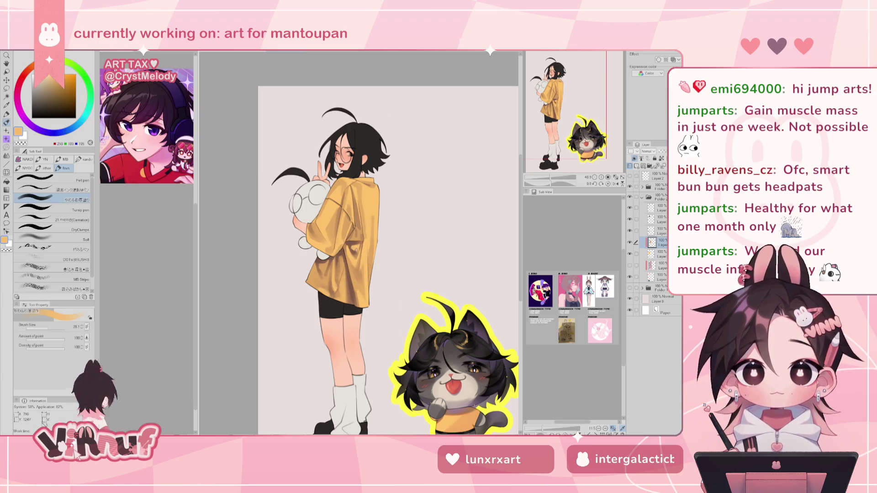
pyautogui.keyDown('alt'); pyautogui.click(357, 255); pyautogui.keyUp('alt')
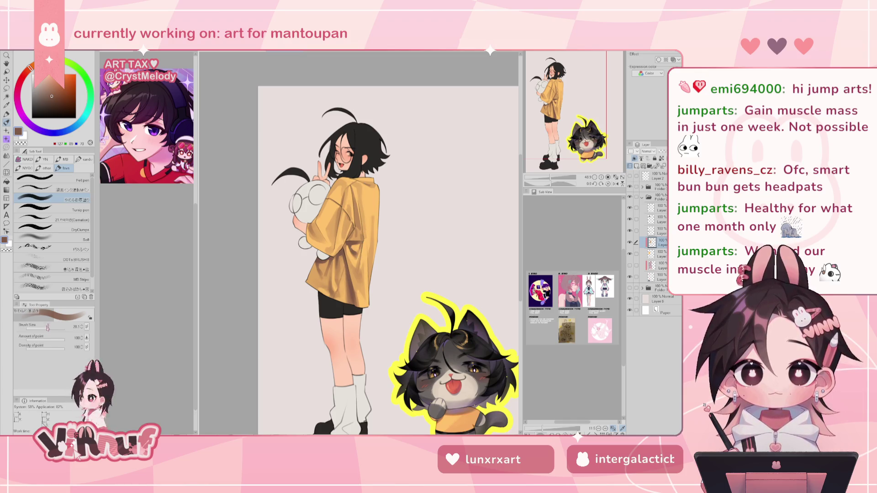
pyautogui.press('h')
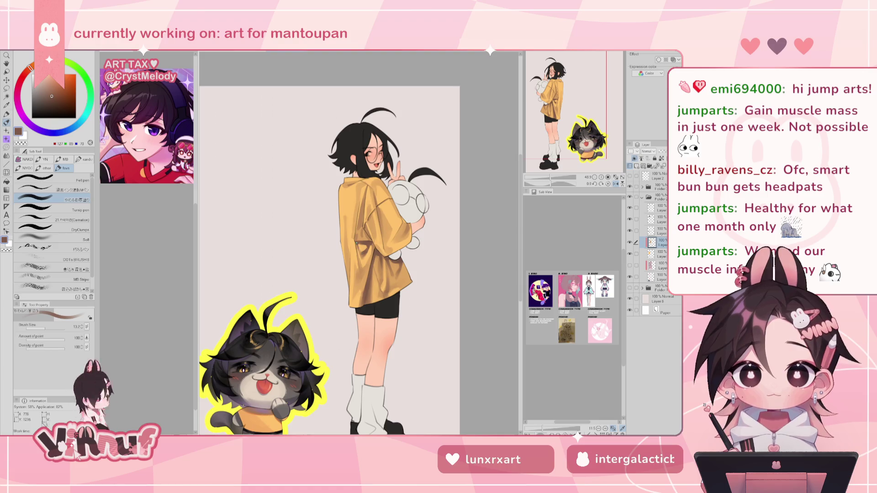
pyautogui.press('h')
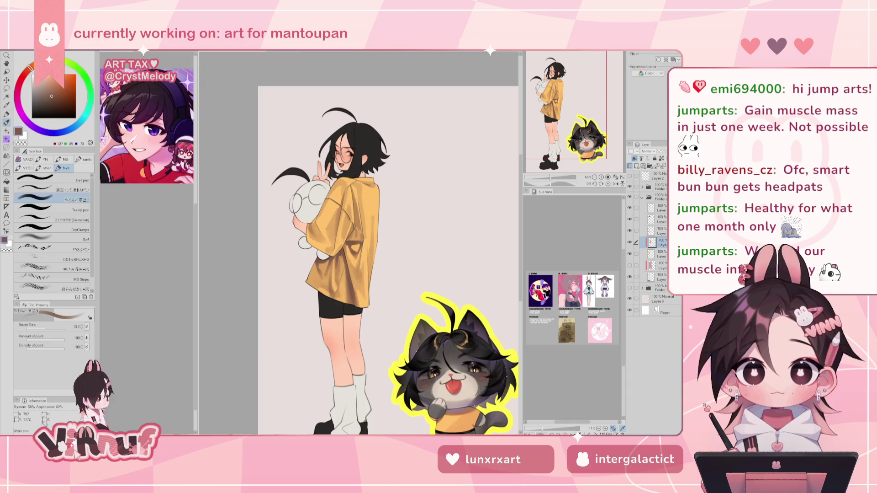
# Step: Raise the brush size to 28.1 and blend the lower-back folds with sampled orange, brown and tan
pyautogui.moveTo(50, 326); pyautogui.dragTo(51, 326)
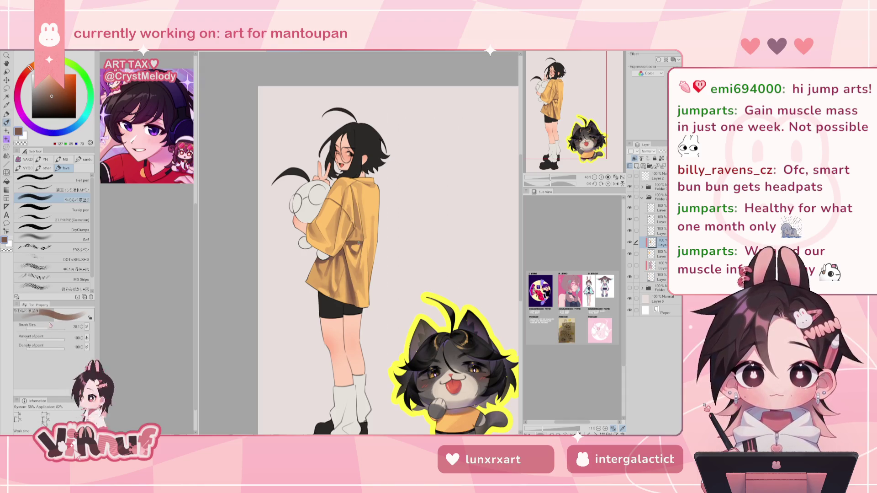
pyautogui.keyDown('alt'); pyautogui.click(361, 259); pyautogui.keyUp('alt')
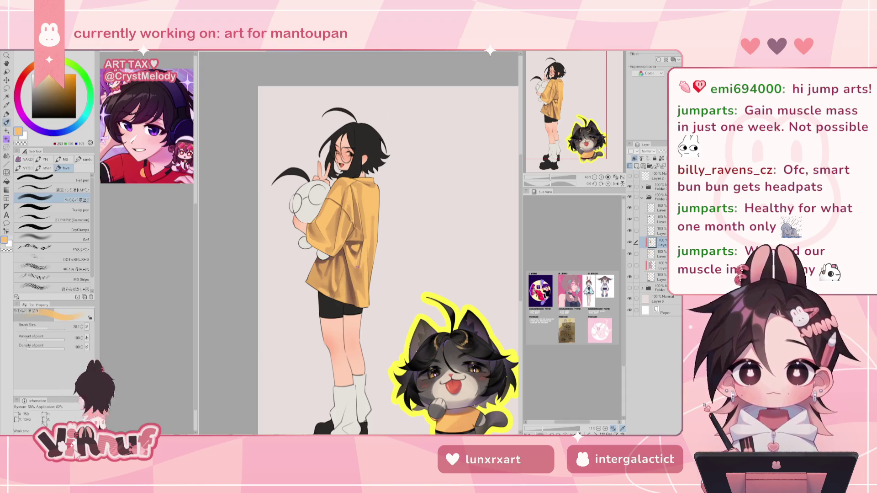
pyautogui.keyDown('alt'); pyautogui.click(360, 249); pyautogui.keyUp('alt')
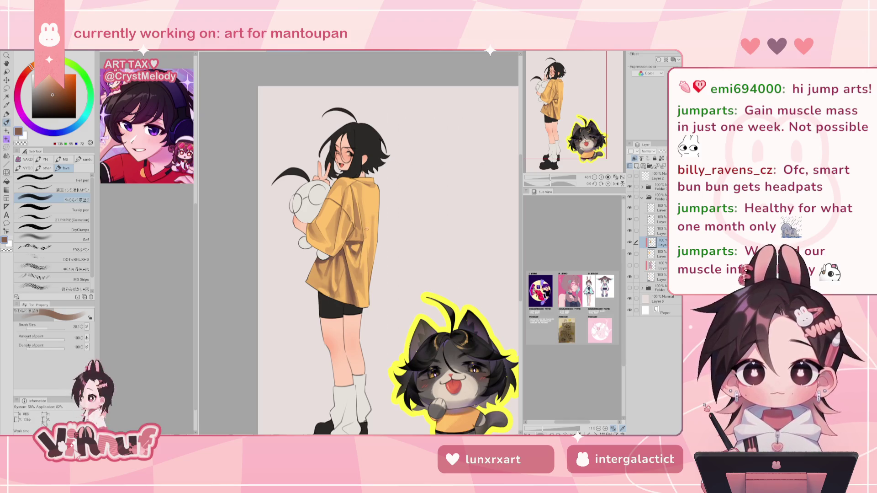
pyautogui.press('h')
pyautogui.press('h')
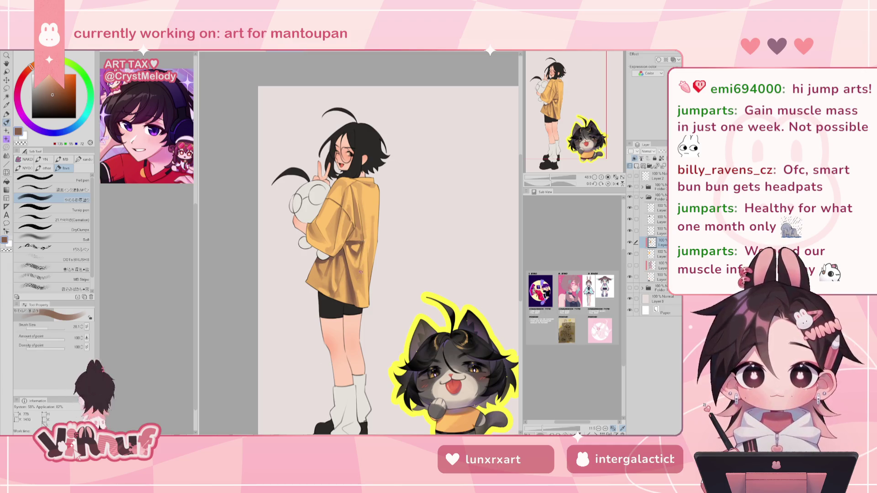
pyautogui.keyDown('alt'); pyautogui.click(358, 275); pyautogui.keyUp('alt')
pyautogui.keyDown('alt'); pyautogui.click(367, 259); pyautogui.keyUp('alt')
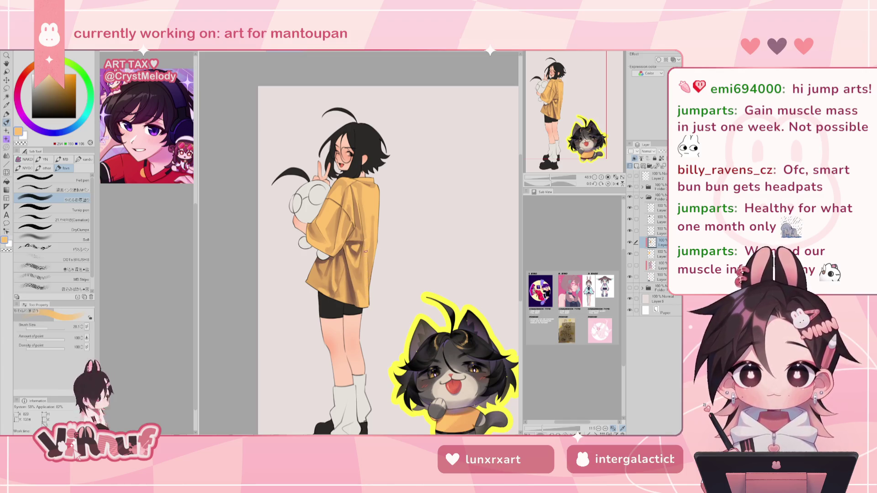
# Step: Return to the brush after a brief eraser switch and paint darker tan shading onto the shirt
pyautogui.press('e')
pyautogui.keyDown('alt'); pyautogui.click(366, 275); pyautogui.keyUp('alt')
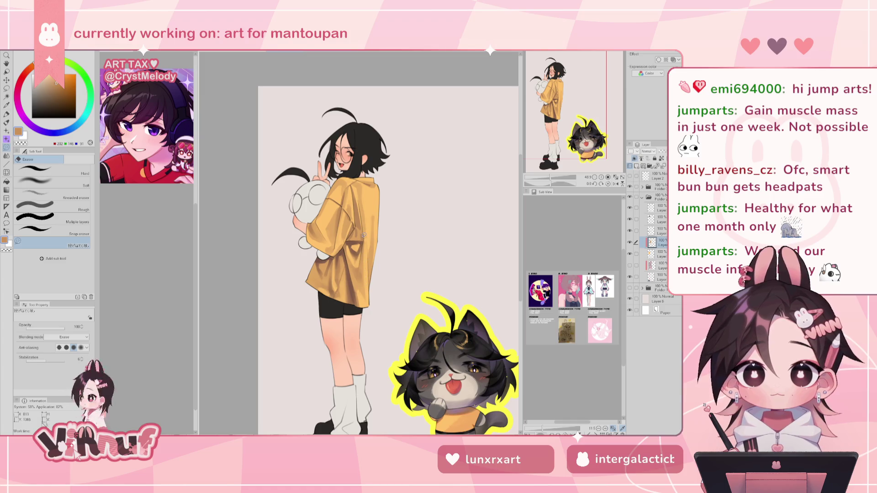
pyautogui.press('b')
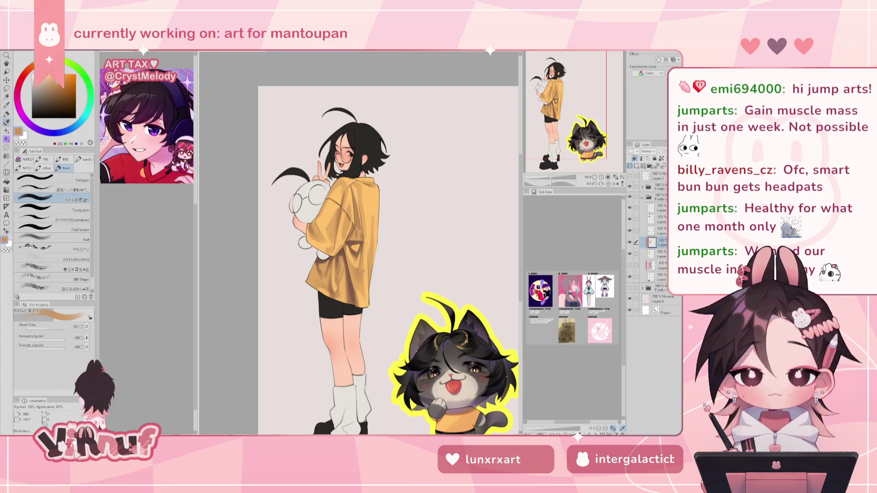
pyautogui.keyDown('alt'); pyautogui.click(364, 269); pyautogui.keyUp('alt')
pyautogui.keyDown('alt'); pyautogui.click(362, 276); pyautogui.keyUp('alt')
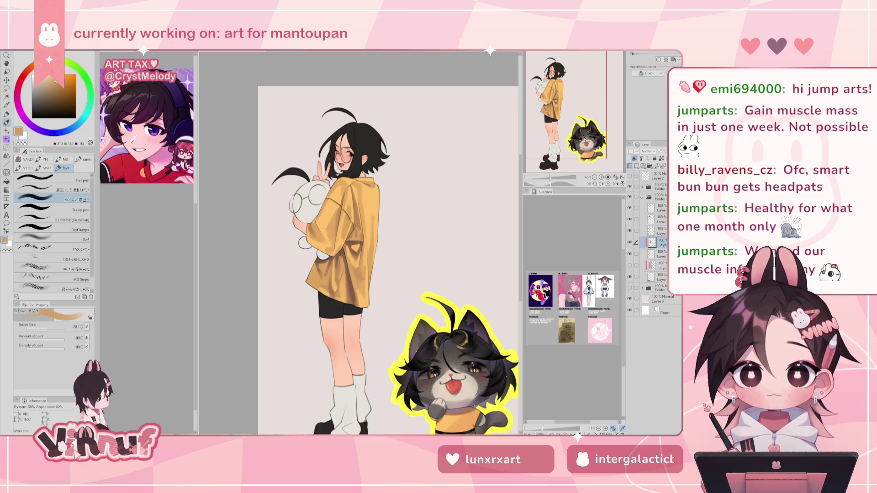
pyautogui.moveTo(364, 266); pyautogui.dragTo(365, 276)
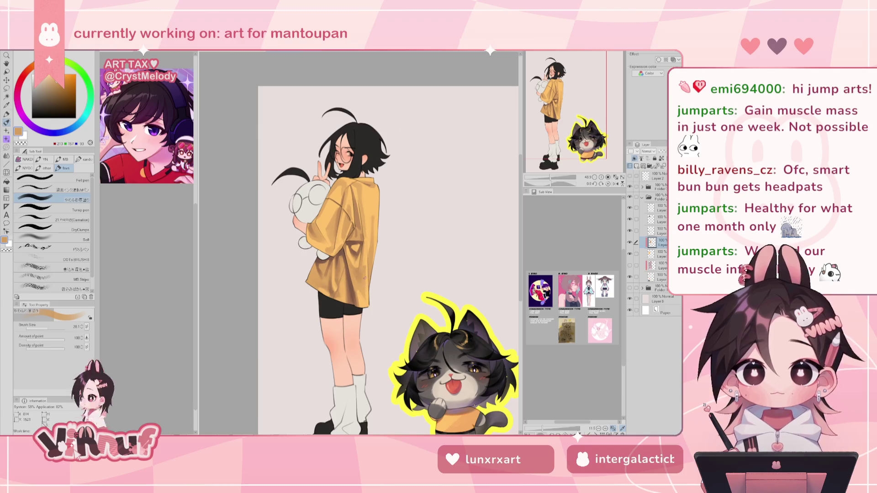
# Step: Blend the folds by alternating sampled light orange highlights and brown shadow tones
pyautogui.keyDown('alt'); pyautogui.click(366, 265); pyautogui.keyUp('alt')
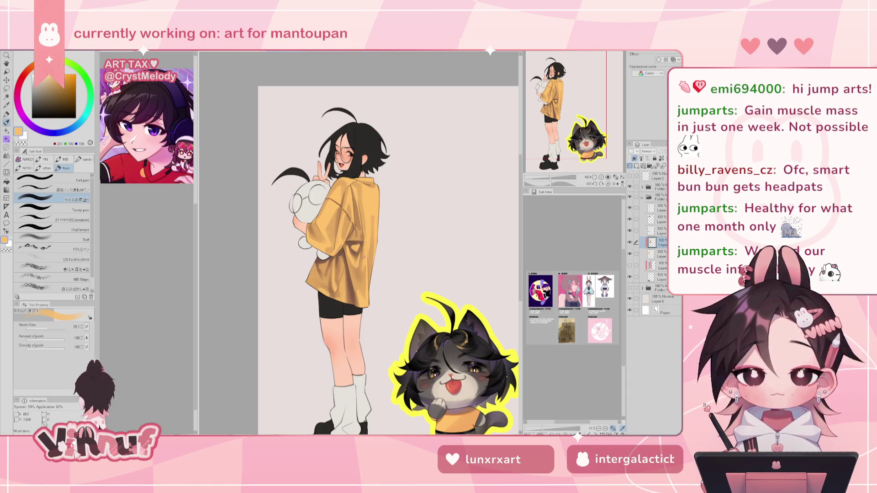
pyautogui.keyDown('alt'); pyautogui.click(360, 250); pyautogui.keyUp('alt')
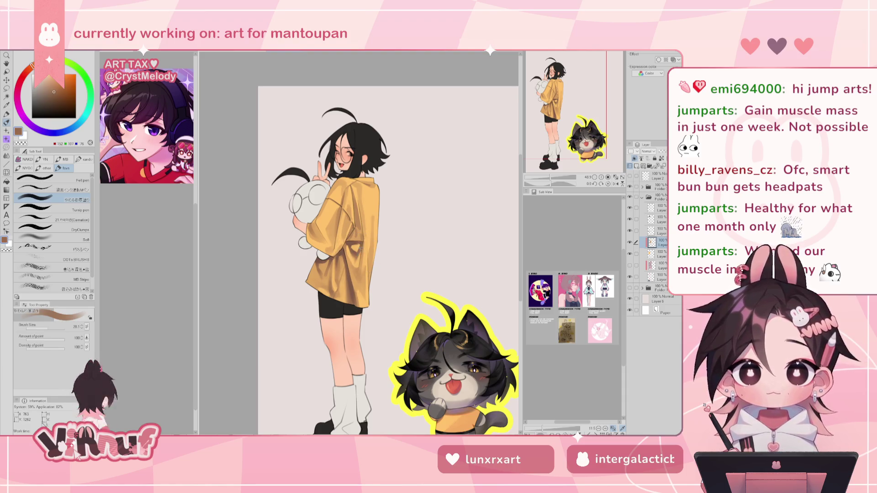
pyautogui.keyDown('alt'); pyautogui.click(352, 257); pyautogui.keyUp('alt')
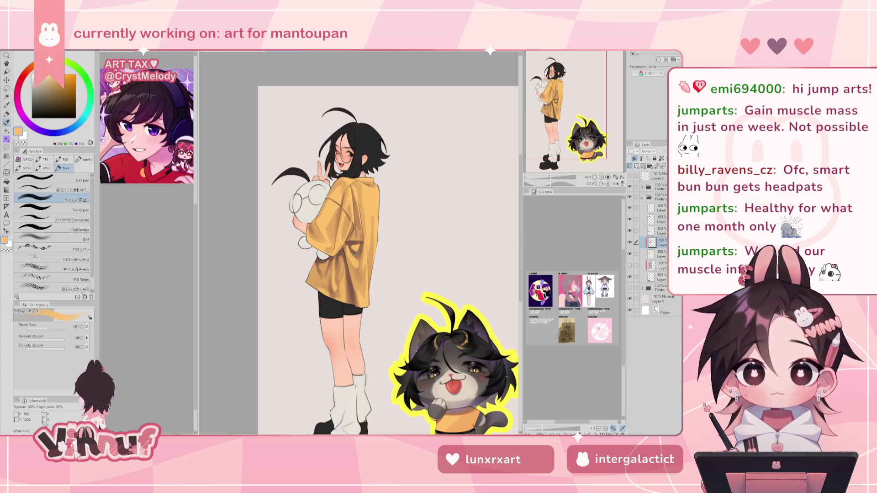
pyautogui.keyDown('alt'); pyautogui.click(353, 247); pyautogui.keyUp('alt')
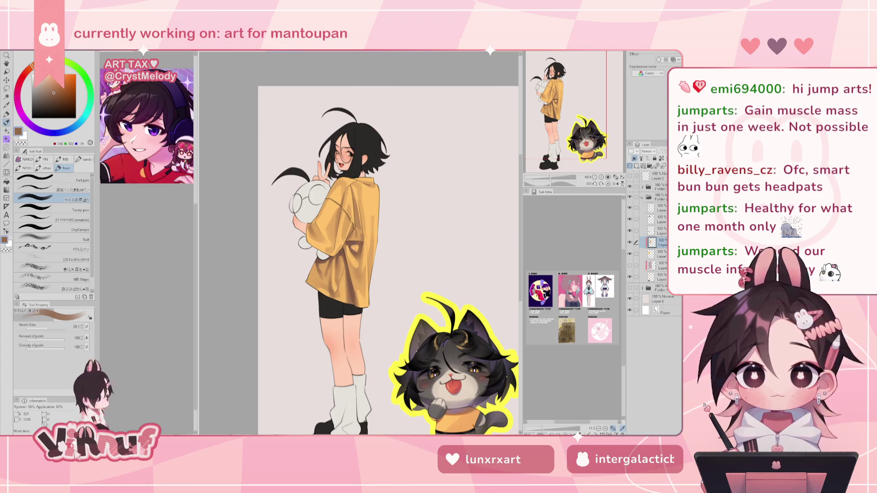
pyautogui.keyDown('alt'); pyautogui.click(361, 251); pyautogui.keyUp('alt')
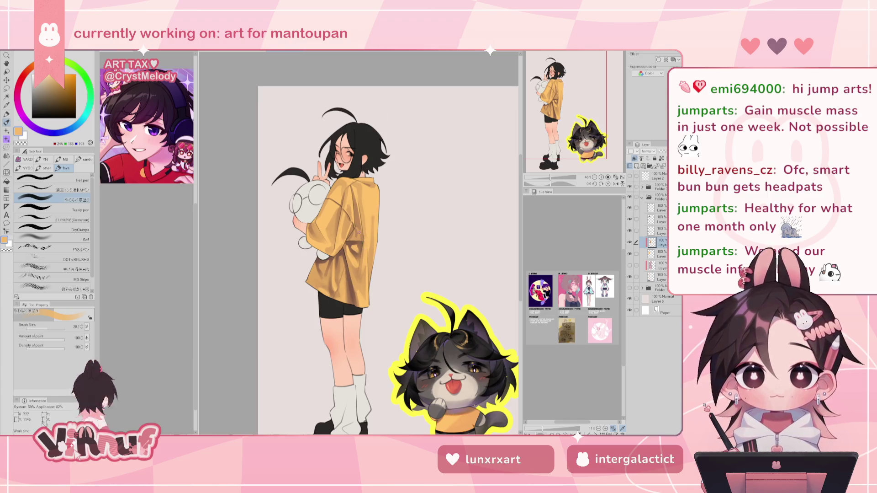
pyautogui.keyDown('alt'); pyautogui.click(361, 277); pyautogui.keyUp('alt')
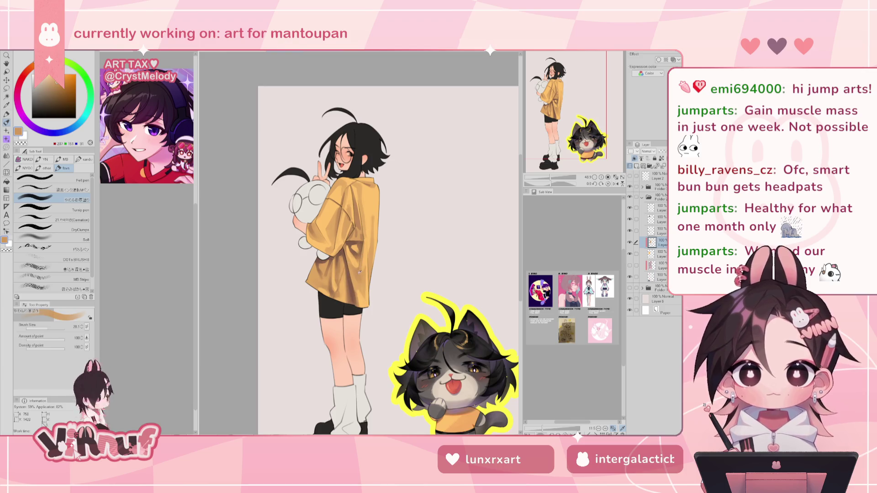
pyautogui.keyDown('alt'); pyautogui.click(330, 270); pyautogui.keyUp('alt')
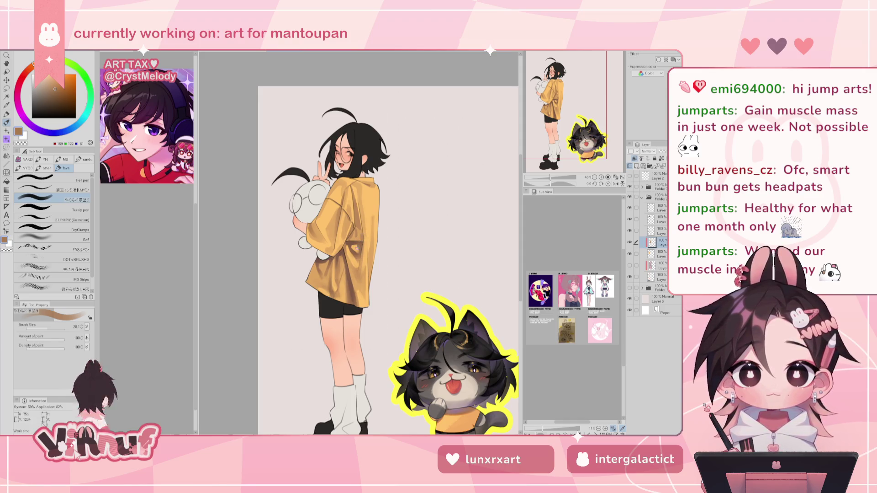
pyautogui.keyDown('alt'); pyautogui.click(359, 246); pyautogui.keyUp('alt')
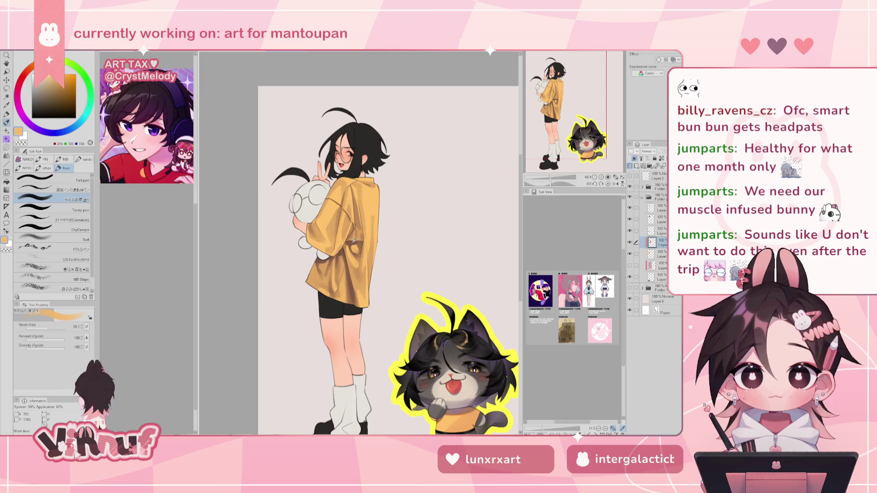
# Step: Darken the shirt's fold shadows with sampled brown and orange using a smaller brush, checking mirrored views
pyautogui.keyDown('alt'); pyautogui.click(349, 243); pyautogui.keyUp('alt')
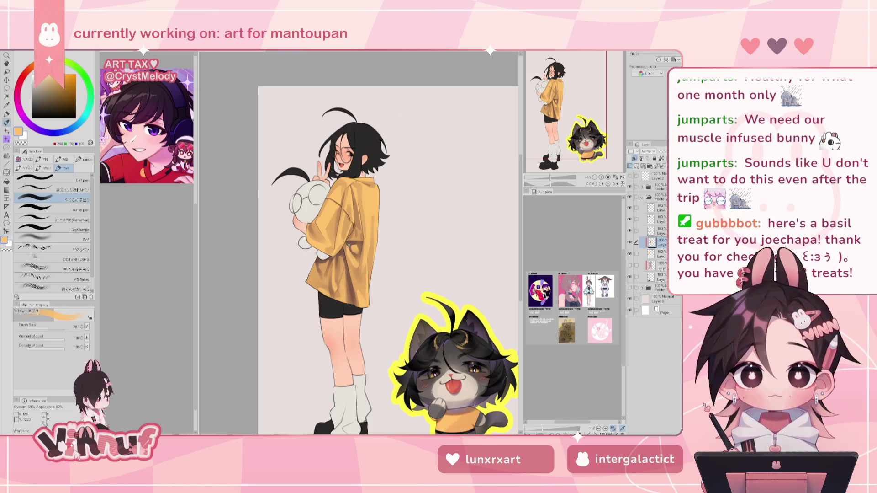
pyautogui.keyDown('alt'); pyautogui.click(350, 244); pyautogui.keyUp('alt')
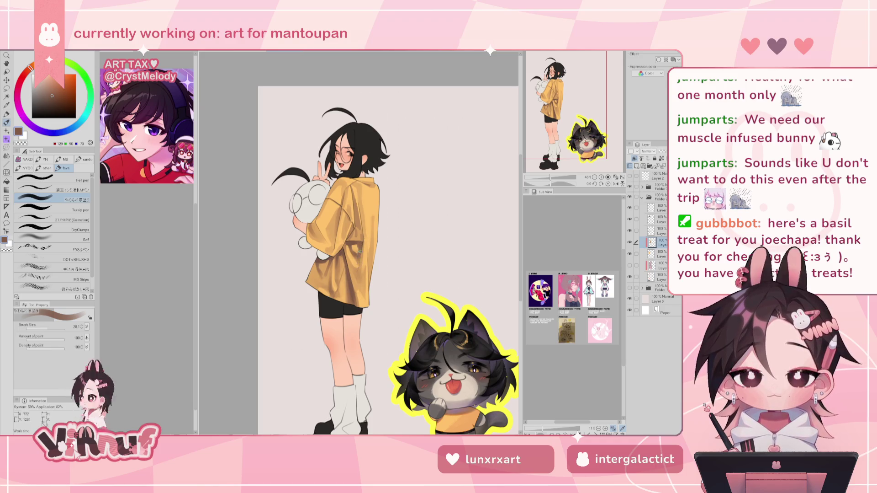
pyautogui.press('h')
pyautogui.press('h')
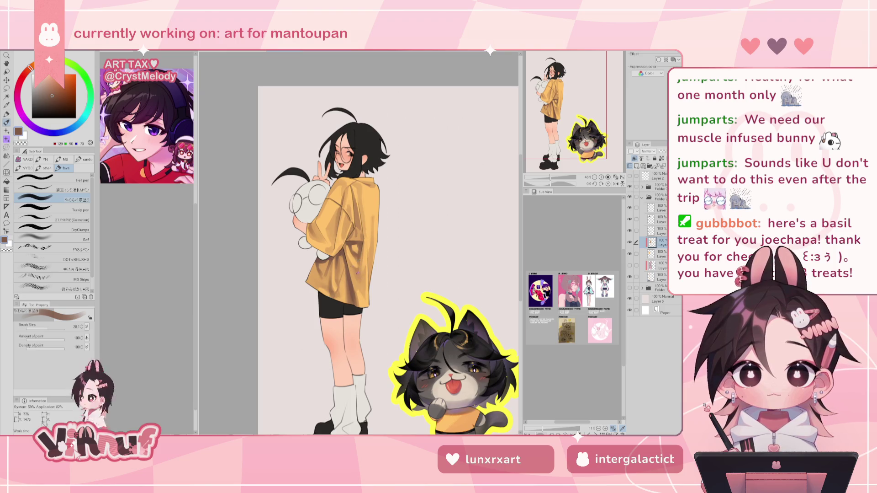
pyautogui.keyDown('alt'); pyautogui.click(357, 276); pyautogui.keyUp('alt')
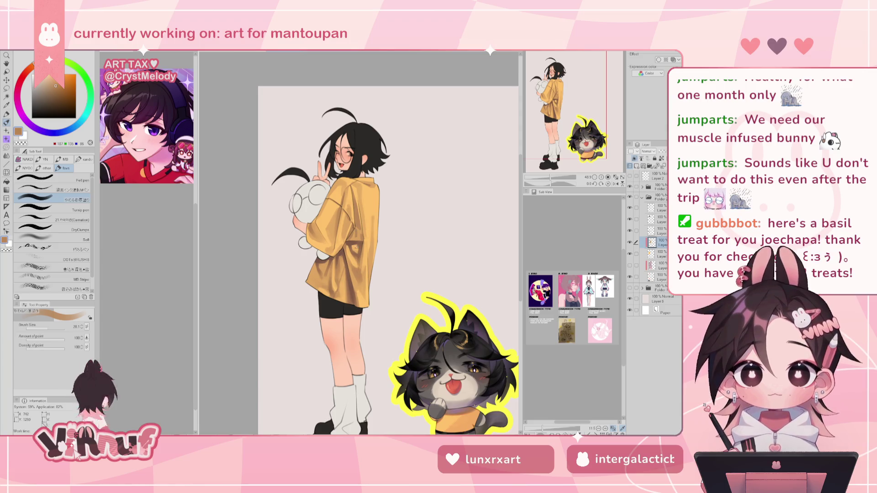
pyautogui.keyDown('alt'); pyautogui.click(356, 241); pyautogui.keyUp('alt')
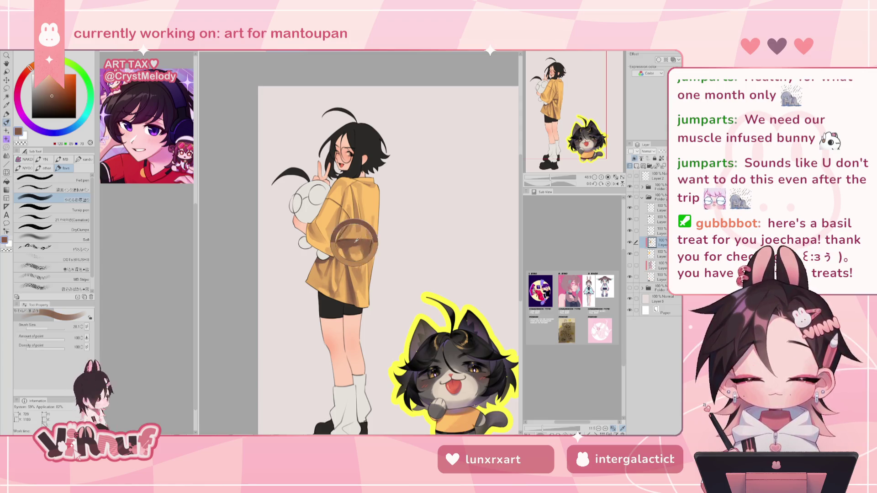
pyautogui.keyDown('alt'); pyautogui.click(358, 249); pyautogui.keyUp('alt')
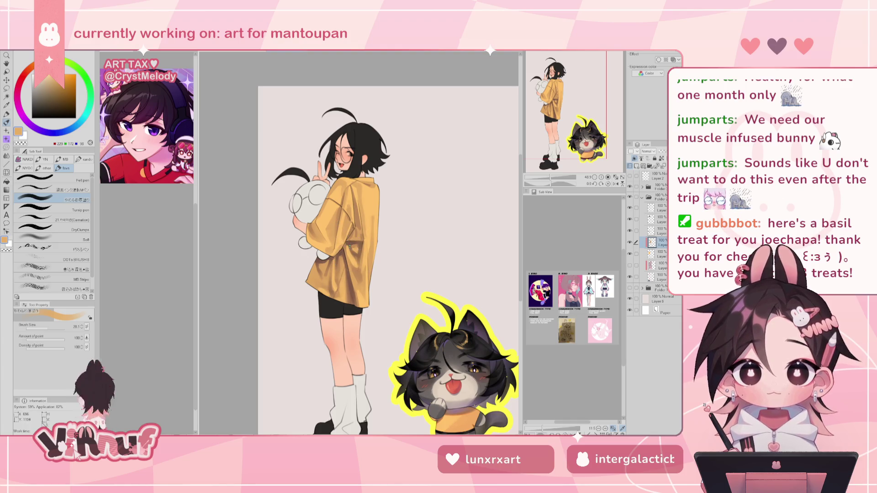
pyautogui.keyDown('alt'); pyautogui.click(351, 242); pyautogui.keyUp('alt')
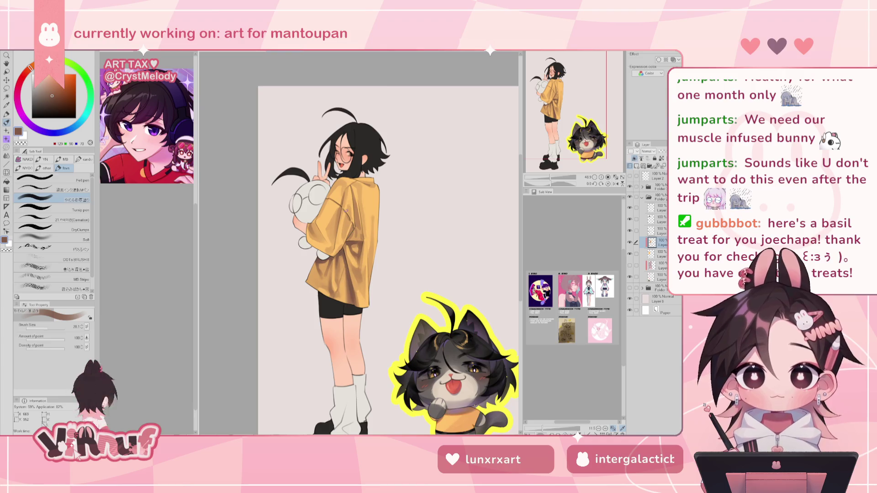
pyautogui.press('[')
pyautogui.press('[')
pyautogui.press('[')
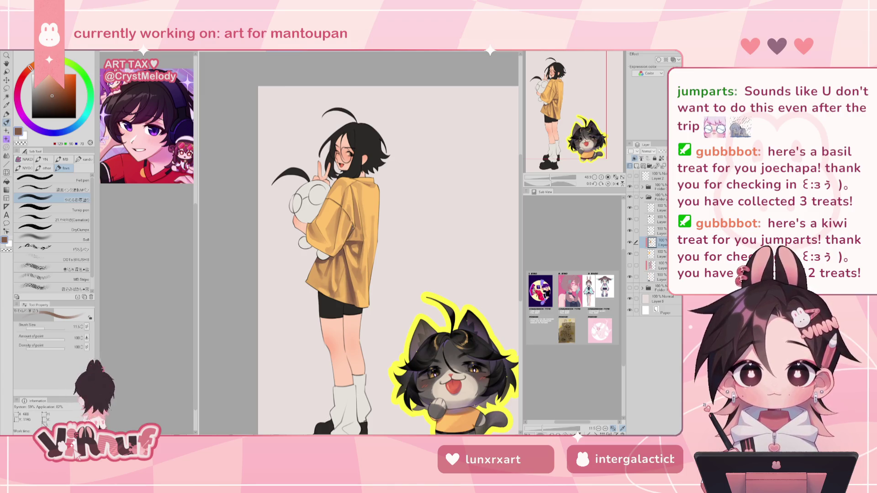
pyautogui.keyDown('alt'); pyautogui.click(353, 213); pyautogui.keyUp('alt')
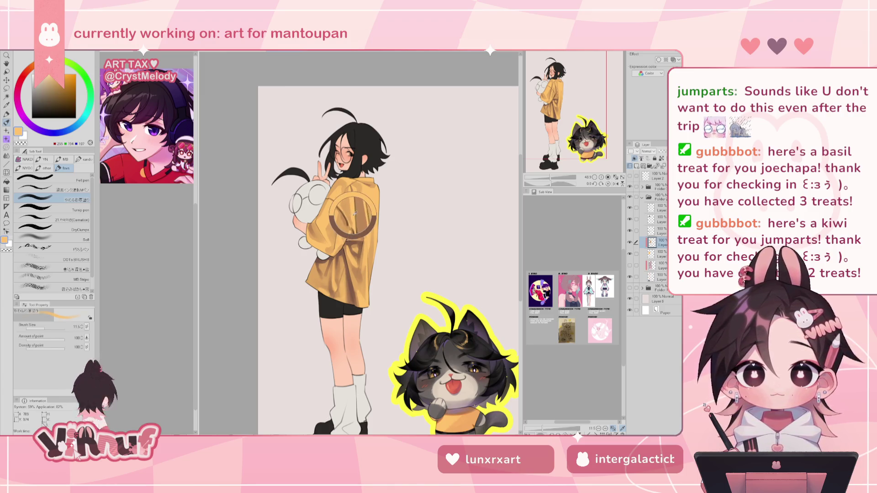
pyautogui.press('h')
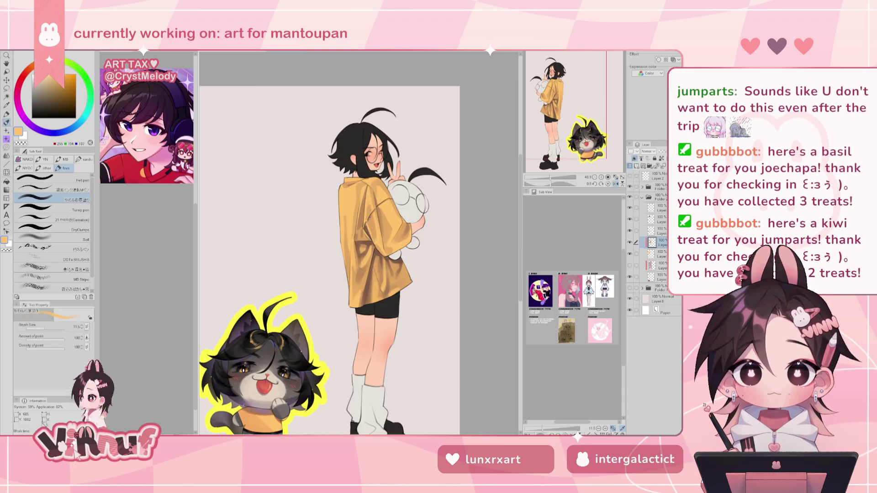
# Step: Repaint the shirt folds with tan, brown and deep brown sampled from the shirt, checking mirrored
pyautogui.press('h')
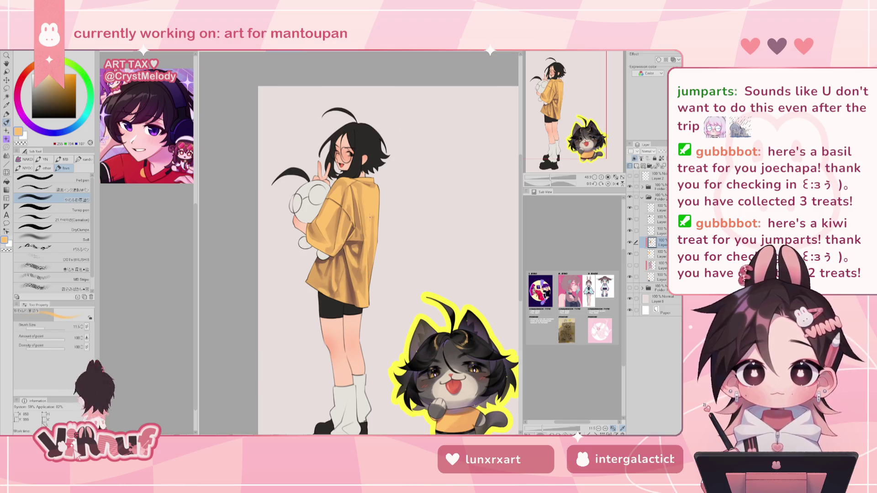
pyautogui.keyDown('alt'); pyautogui.click(354, 238); pyautogui.keyUp('alt')
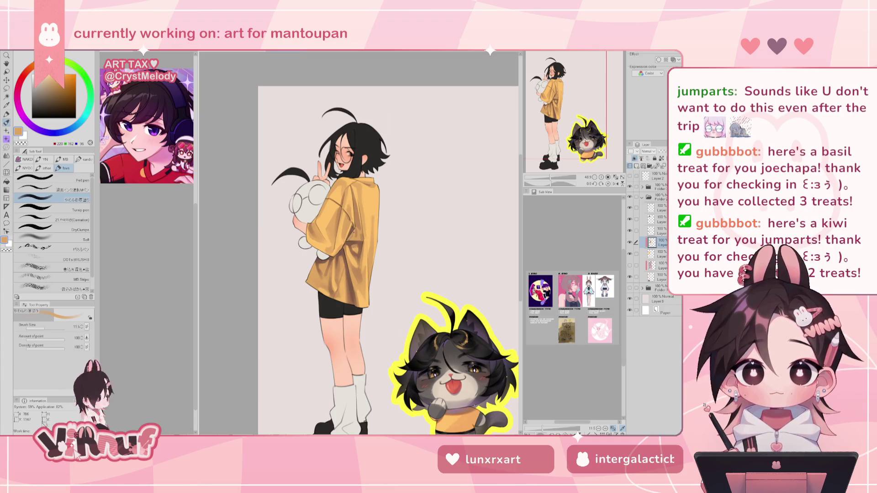
pyautogui.keyDown('alt'); pyautogui.click(356, 222); pyautogui.keyUp('alt')
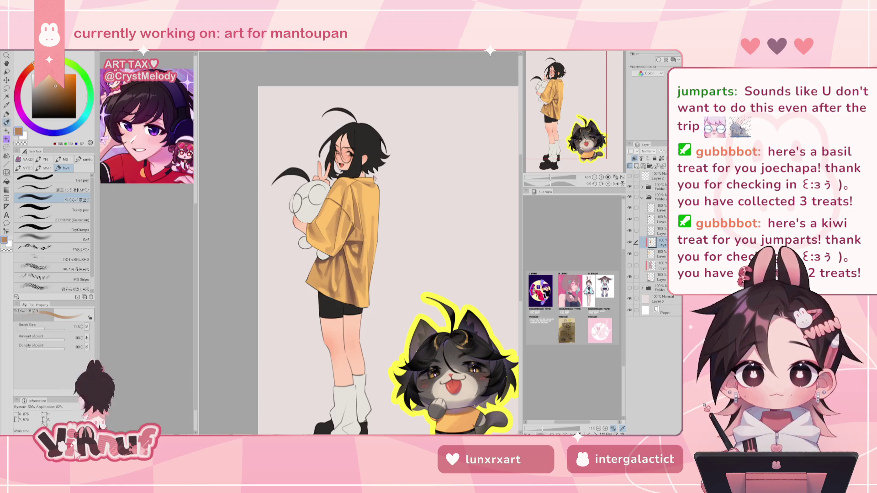
pyautogui.keyDown('alt'); pyautogui.click(351, 243); pyautogui.keyUp('alt')
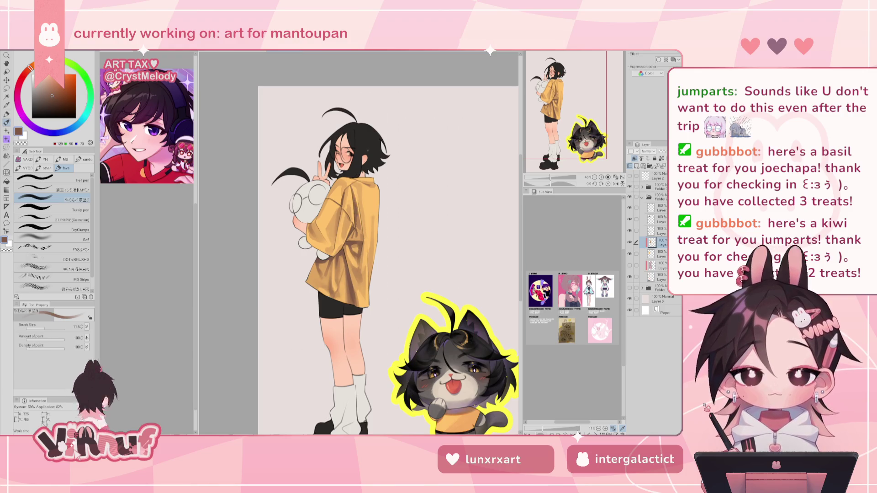
pyautogui.press('h')
pyautogui.press('h')
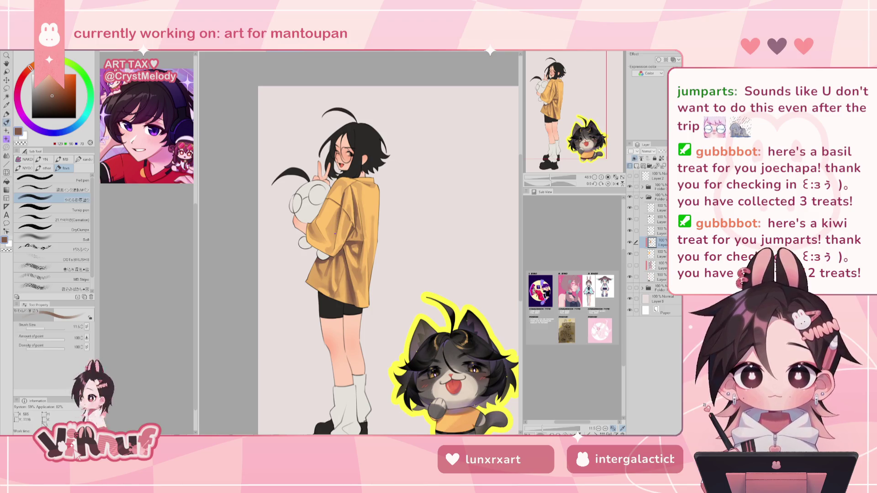
pyautogui.moveTo(329, 240); pyautogui.dragTo(335, 240)
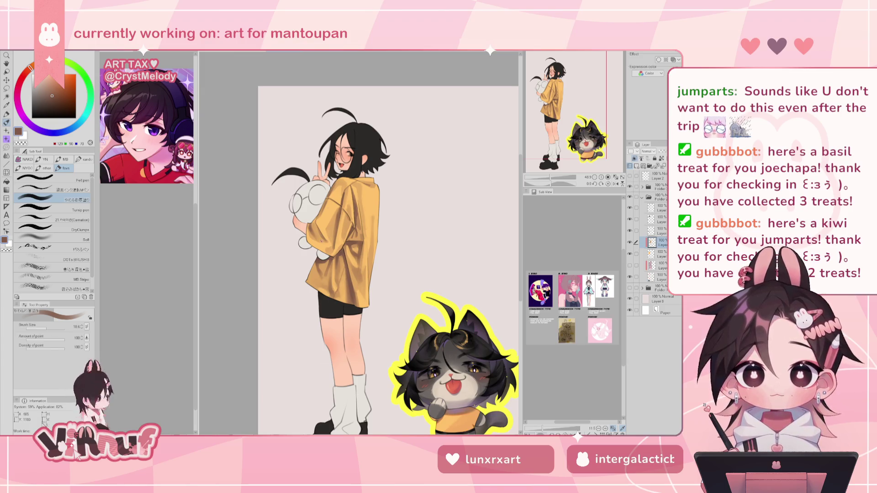
# Step: Set the brush to size 45.5 and paint lighter orange sampled from the shirt
pyautogui.click(53, 326)
pyautogui.keyDown('alt'); pyautogui.click(320, 243); pyautogui.keyUp('alt')
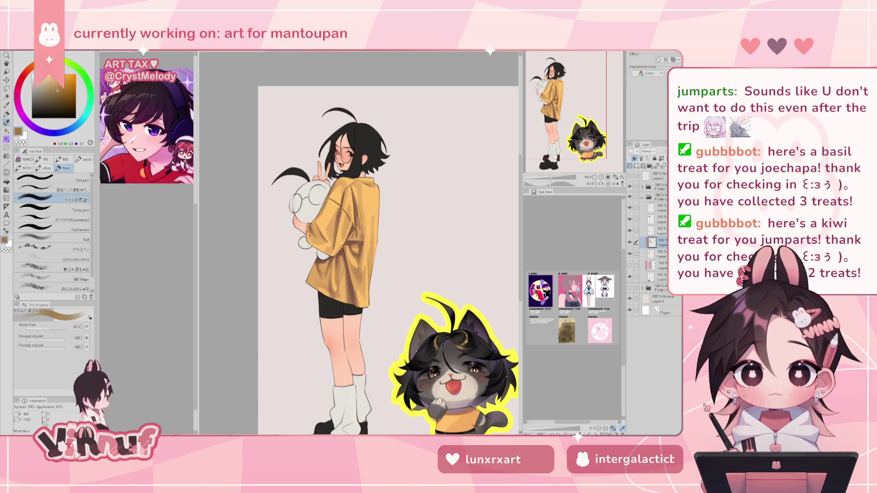
pyautogui.keyDown('alt'); pyautogui.click(309, 234); pyautogui.keyUp('alt')
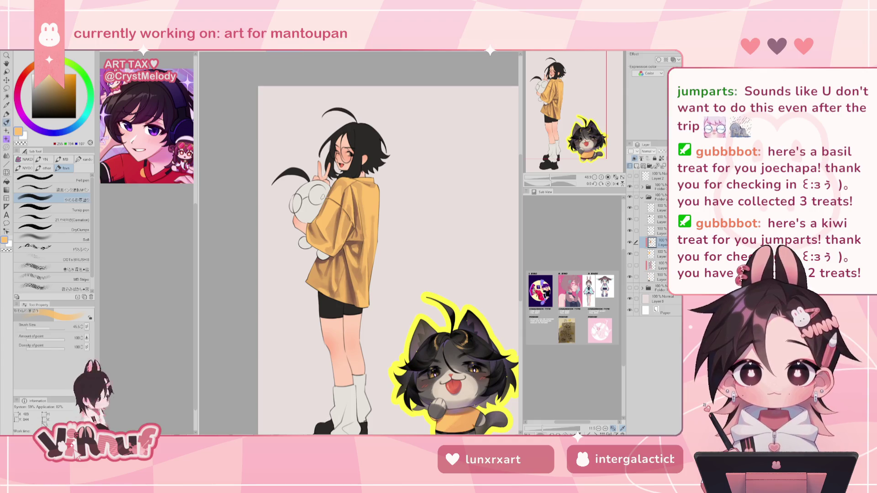
pyautogui.moveTo(49, 328); pyautogui.dragTo(52, 327)
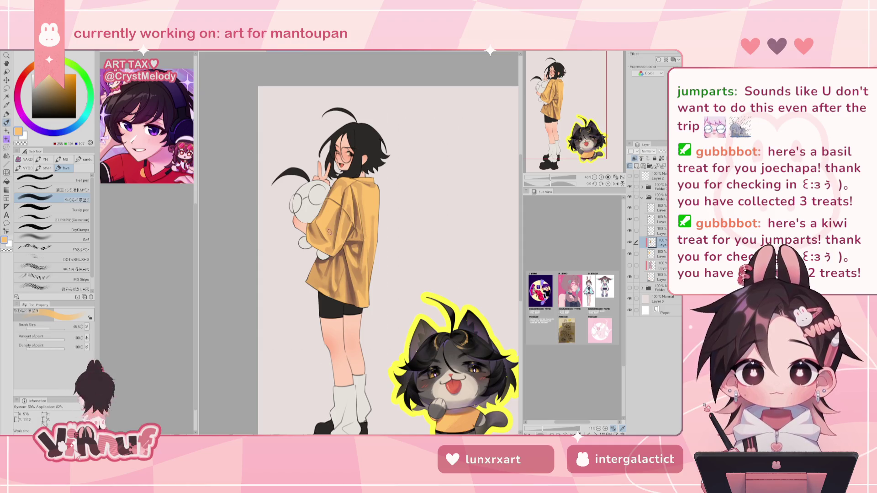
# Step: Alternate darker and light orange shirt samples to blend highlights across the folds
pyautogui.keyDown('alt'); pyautogui.click(330, 231); pyautogui.keyUp('alt')
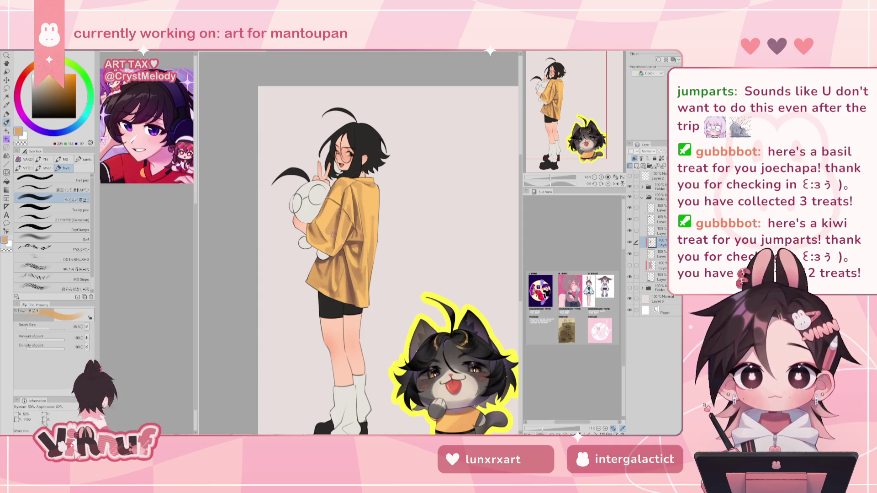
pyautogui.keyDown('alt'); pyautogui.click(327, 237); pyautogui.keyUp('alt')
pyautogui.keyDown('alt'); pyautogui.click(328, 243); pyautogui.keyUp('alt')
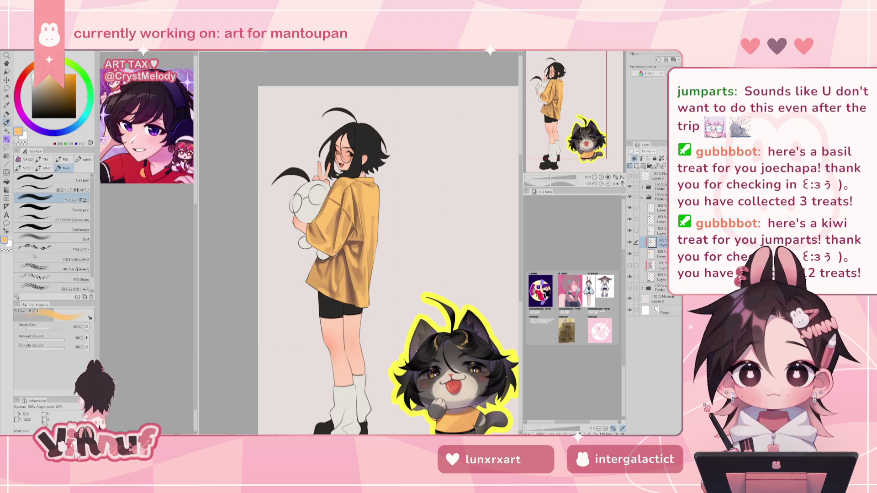
pyautogui.keyDown('alt'); pyautogui.click(332, 232); pyautogui.keyUp('alt')
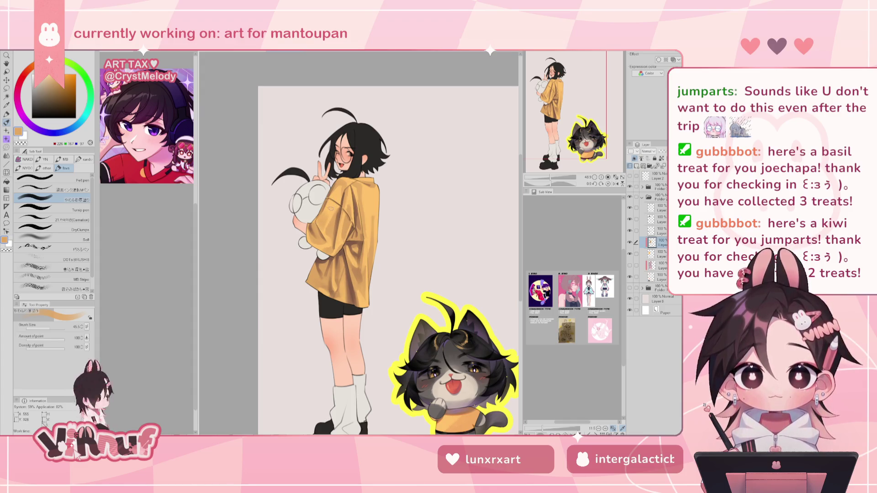
pyautogui.keyDown('alt'); pyautogui.click(332, 212); pyautogui.keyUp('alt')
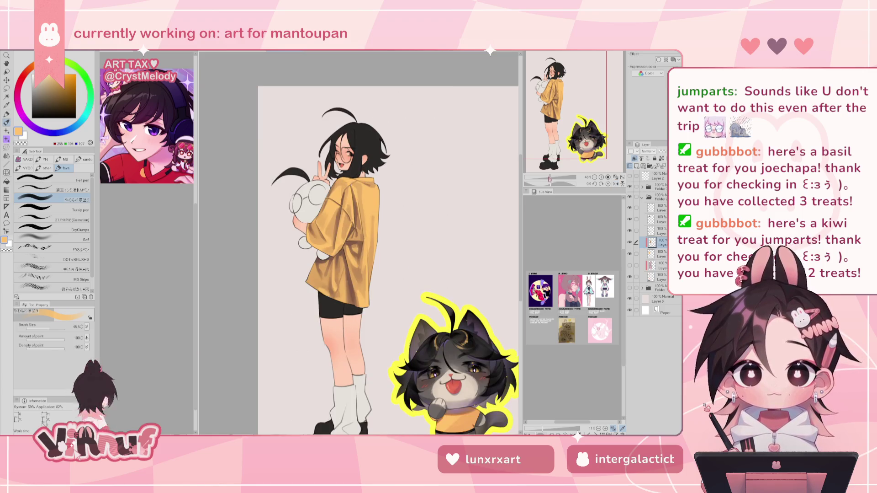
# Step: Toggle the shirt shading layer off and on to compare, and reframe the page
pyautogui.hotkey('ctrl', '-')
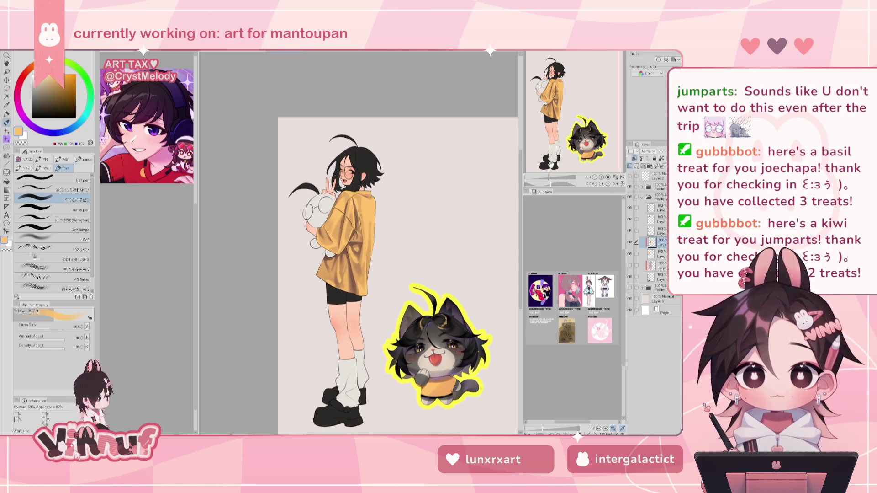
pyautogui.hotkey('ctrl', '+')
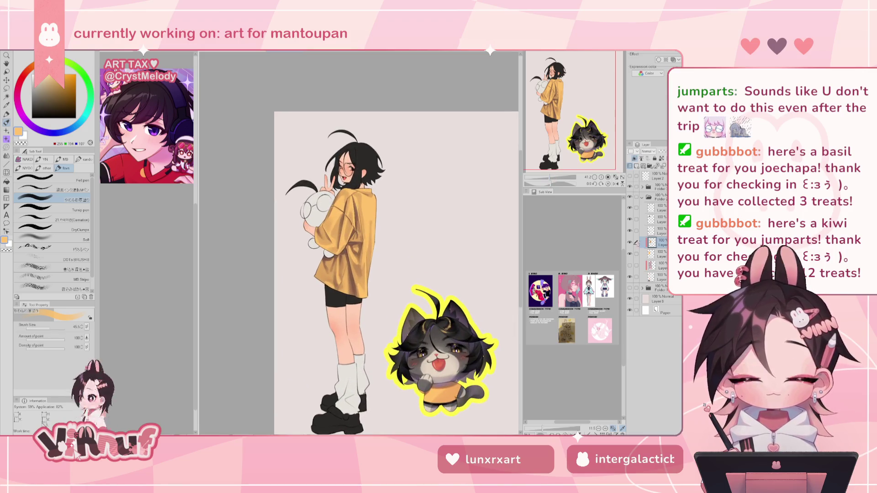
pyautogui.click(630, 242)
pyautogui.click(630, 243)
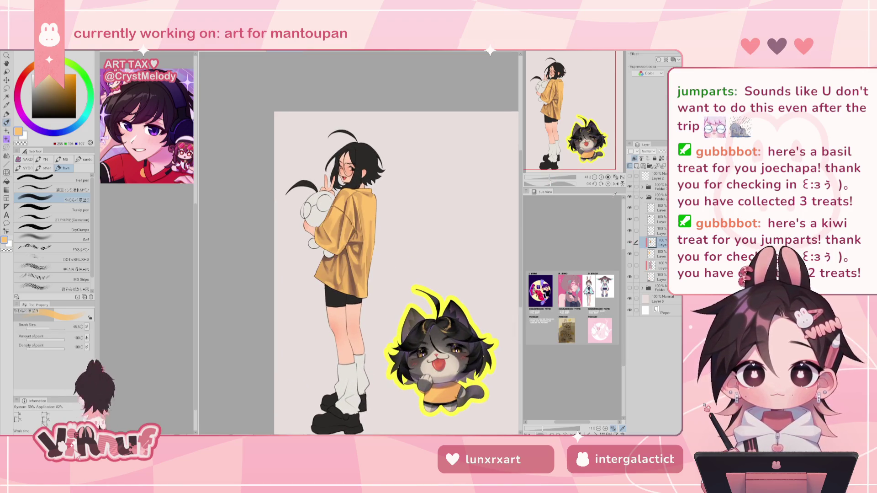
pyautogui.moveTo(393, 274); pyautogui.dragTo(369, 241)
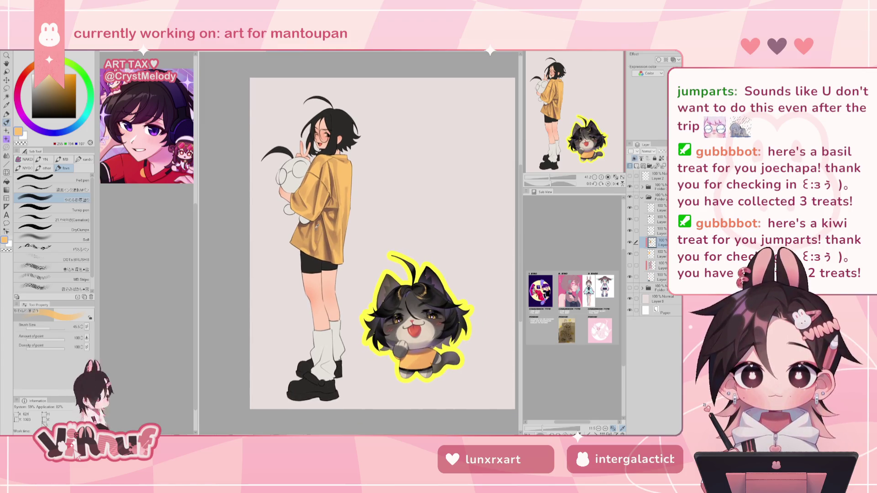
# Step: Rework the shirt shading in darker, brown and golden yellow tones, checking it mirrored
pyautogui.keyDown('alt'); pyautogui.click(307, 244); pyautogui.keyUp('alt')
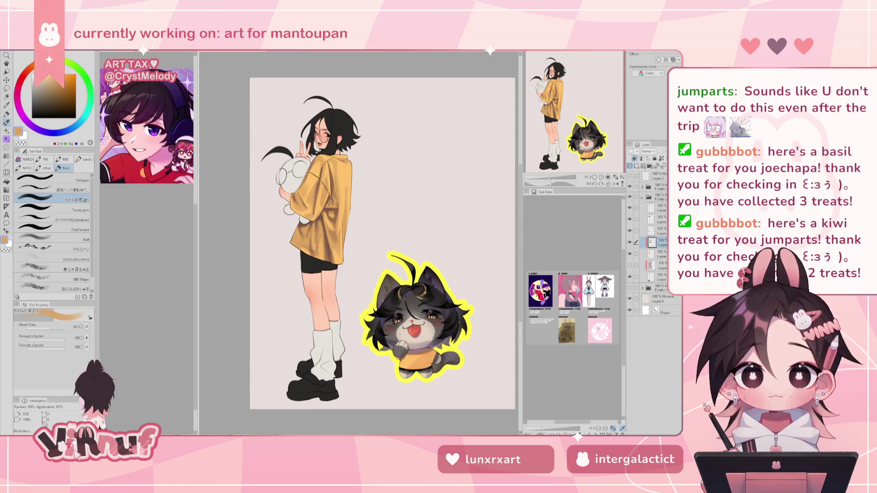
pyautogui.press('h')
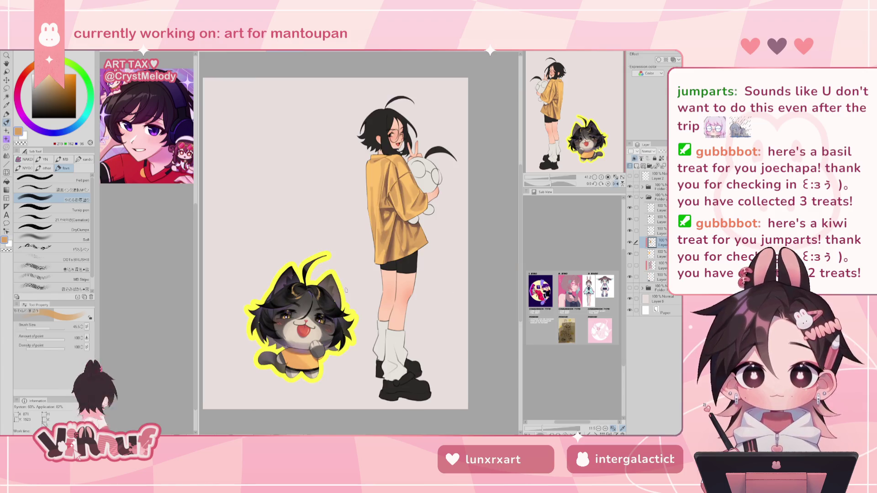
pyautogui.press('h')
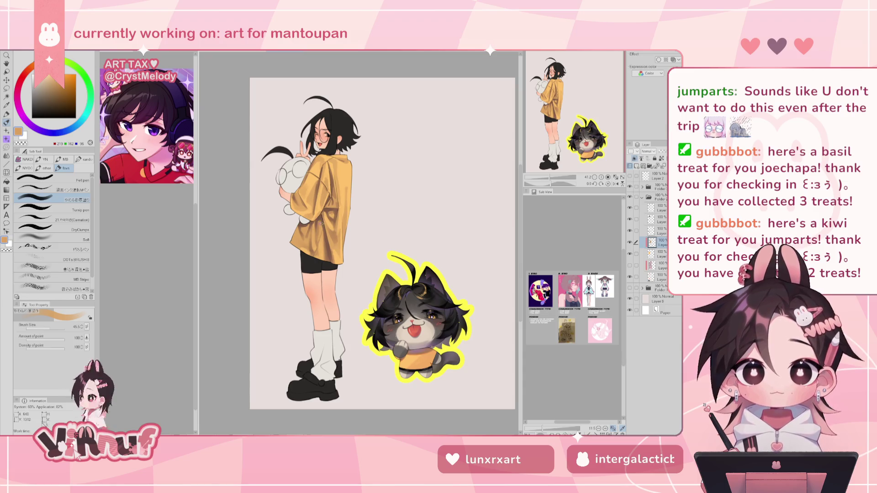
pyautogui.keyDown('alt'); pyautogui.click(318, 241); pyautogui.keyUp('alt')
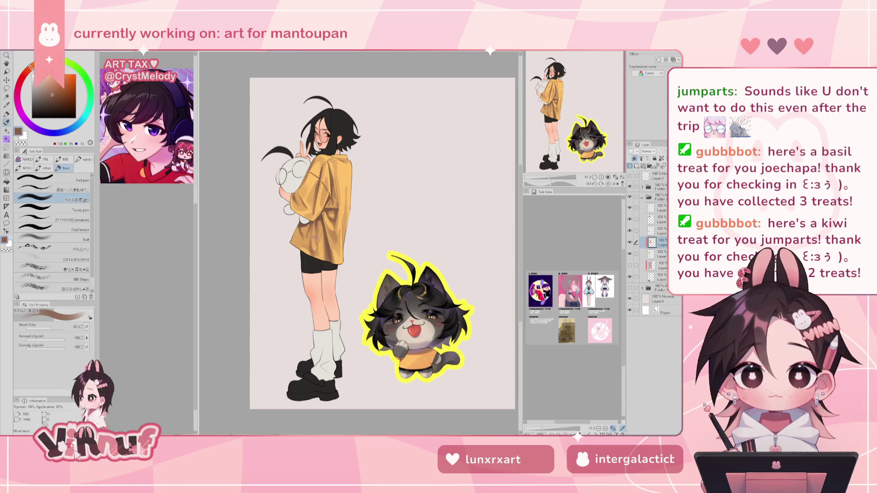
pyautogui.keyDown('alt'); pyautogui.click(309, 239); pyautogui.keyUp('alt')
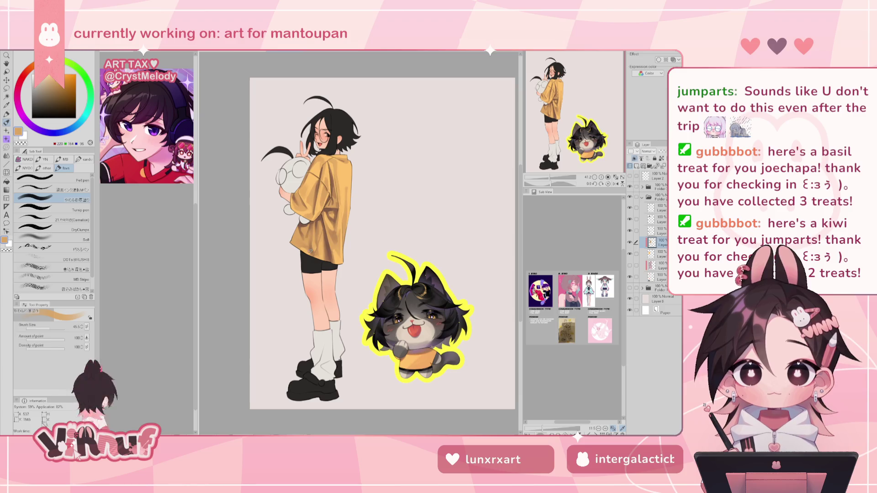
pyautogui.keyDown('alt'); pyautogui.click(318, 222); pyautogui.keyUp('alt')
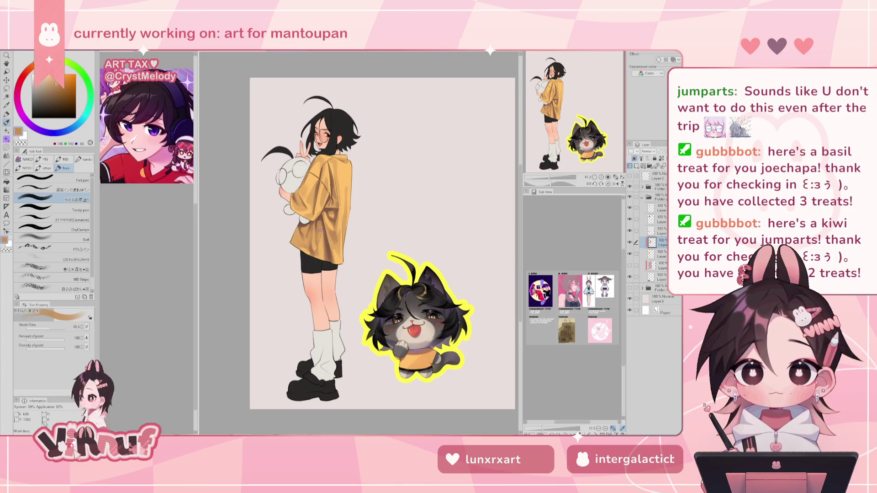
# Step: Paint lighter orange highlights with a smaller brush, mirroring to check, then zoom out
pyautogui.press('h')
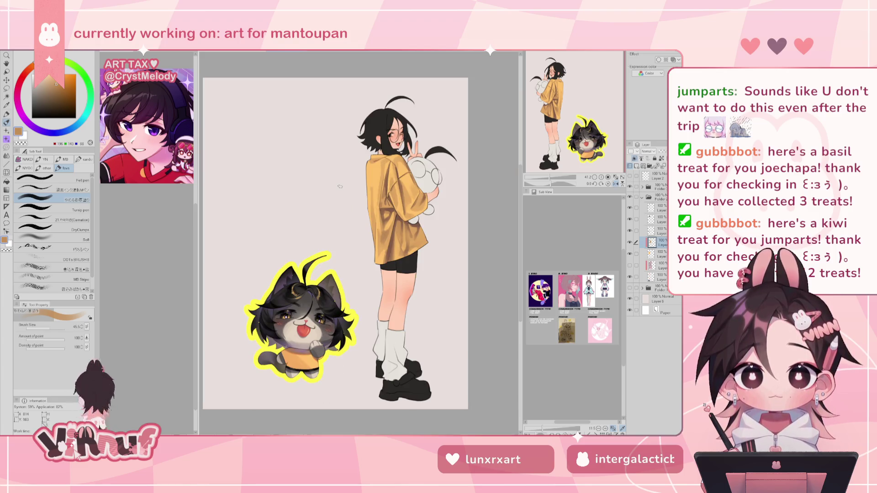
pyautogui.press('h')
pyautogui.click(47, 327)
pyautogui.moveTo(46, 331); pyautogui.dragTo(49, 328)
pyautogui.keyDown('alt'); pyautogui.click(313, 227); pyautogui.keyUp('alt')
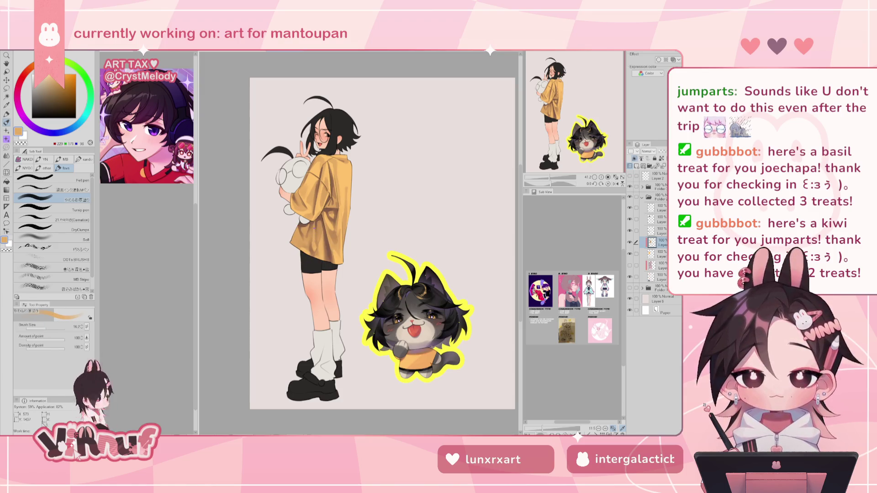
pyautogui.press('h')
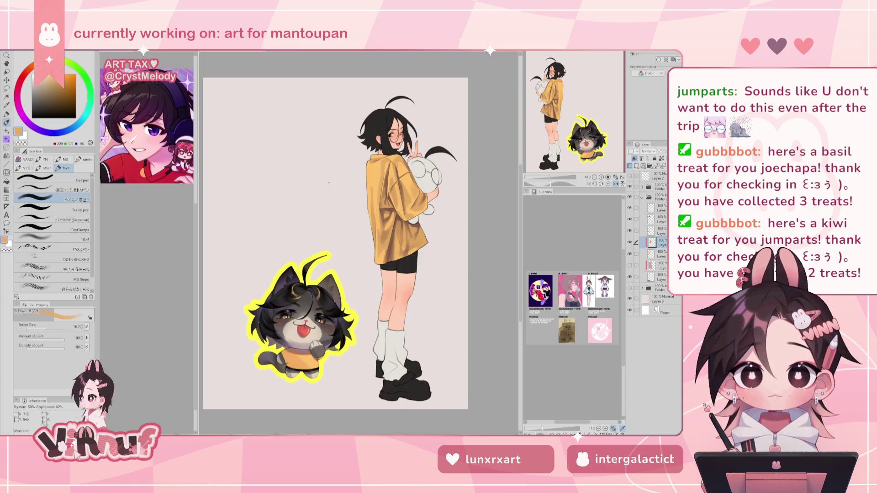
pyautogui.press('h')
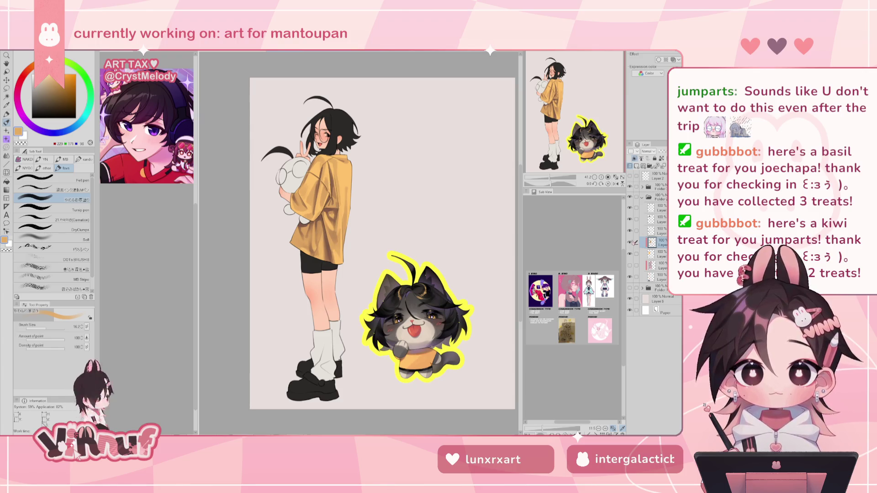
pyautogui.moveTo(550, 177); pyautogui.dragTo(551, 178)
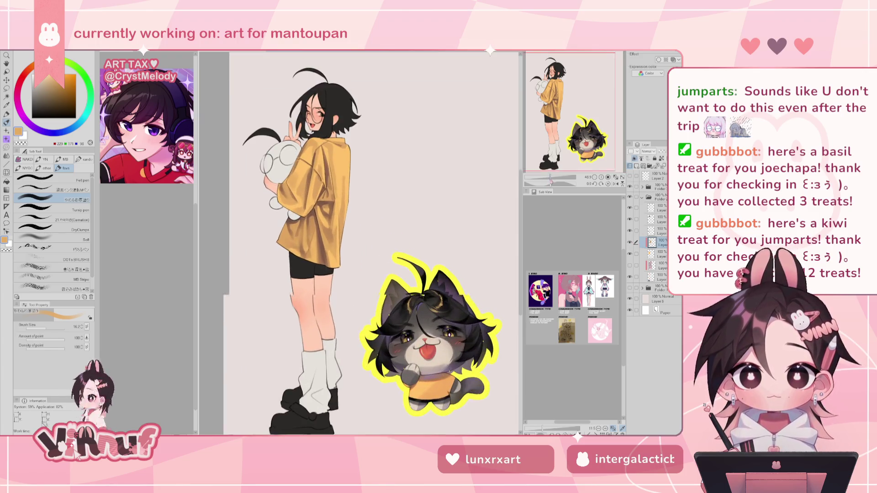
# Step: Shade the shirt with a brighter, fine-tuned orange, checking it in mirrored view
pyautogui.moveTo(577, 121); pyautogui.dragTo(590, 114)
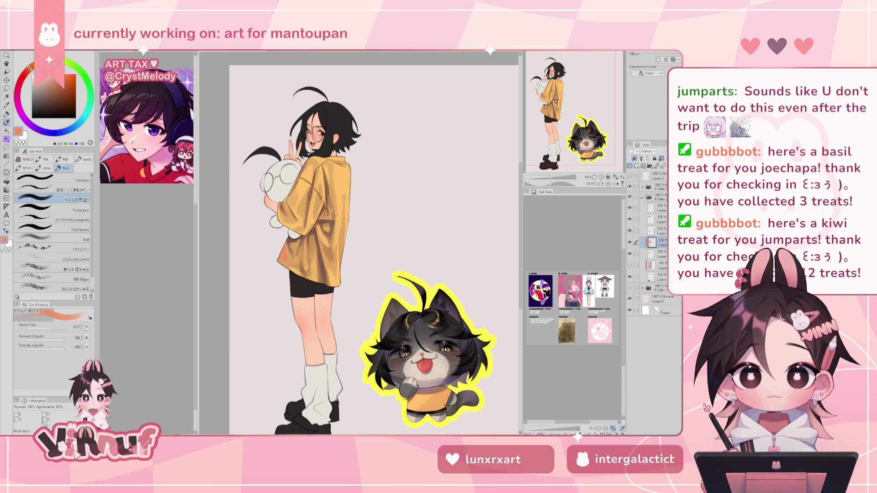
pyautogui.keyDown('alt'); pyautogui.click(282, 247); pyautogui.keyUp('alt')
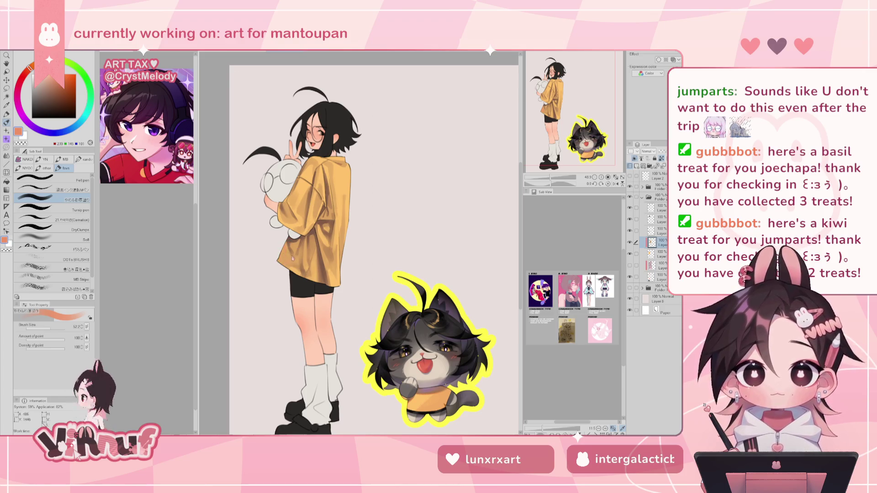
pyautogui.keyDown('alt'); pyautogui.click(289, 247); pyautogui.keyUp('alt')
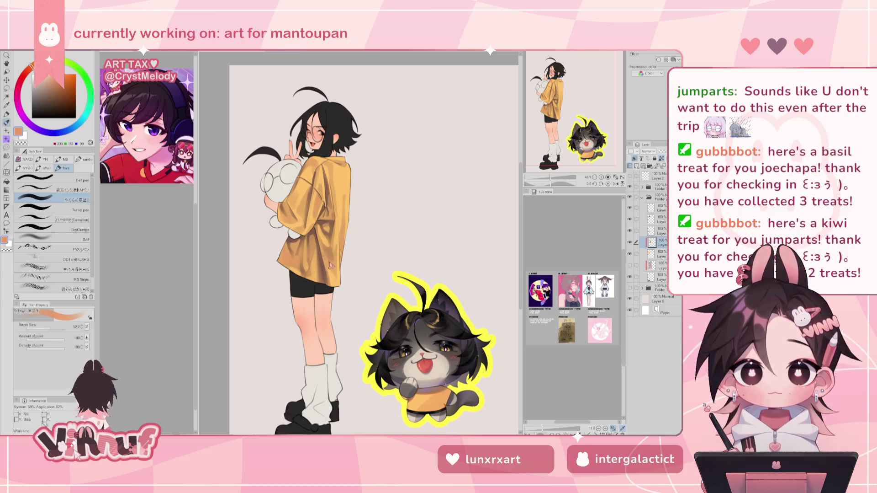
pyautogui.press('h')
pyautogui.press('h')
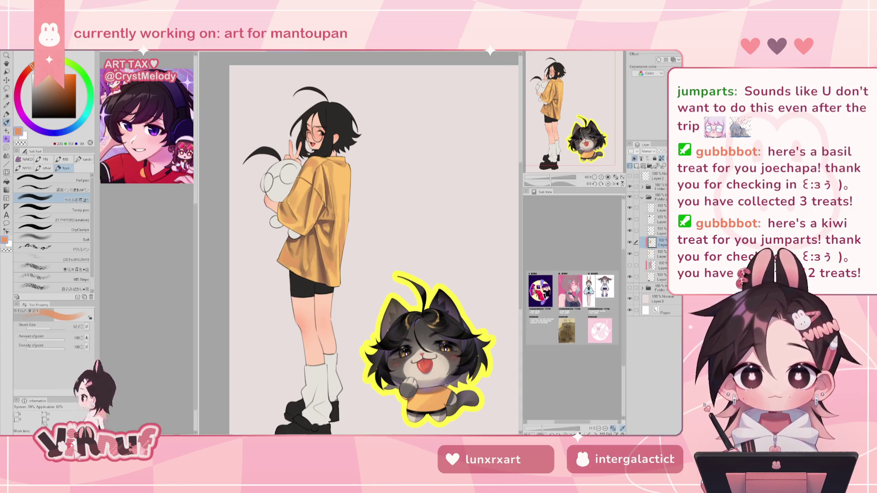
# Step: Blend muted beige tones into the shirt with a brush of about 13
pyautogui.keyDown('alt'); pyautogui.click(283, 252); pyautogui.keyUp('alt')
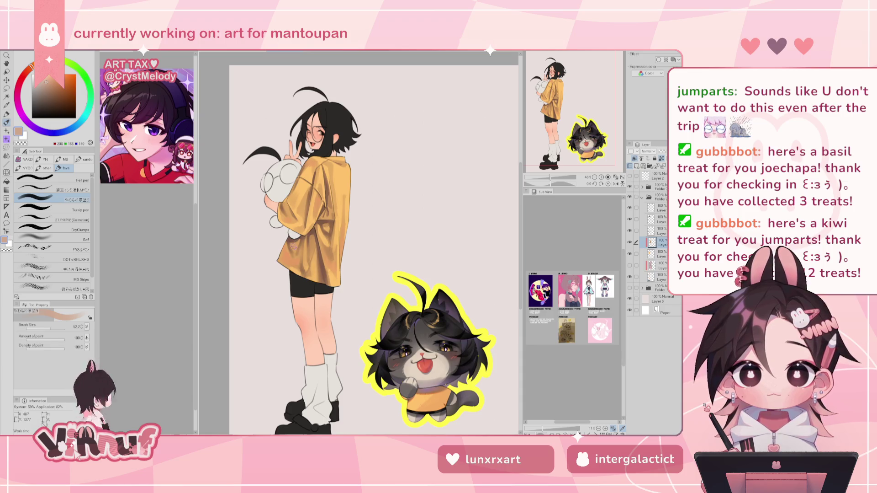
pyautogui.click(44, 82)
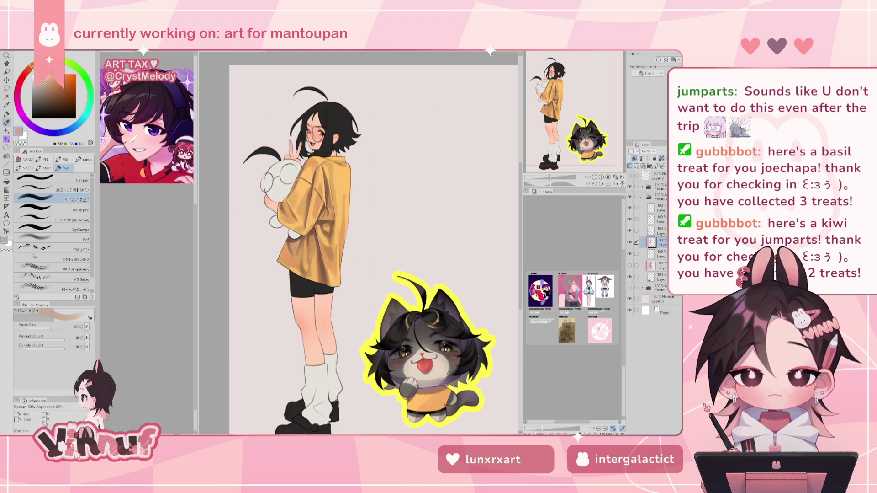
pyautogui.press('[')
pyautogui.press('[')
pyautogui.press('[')
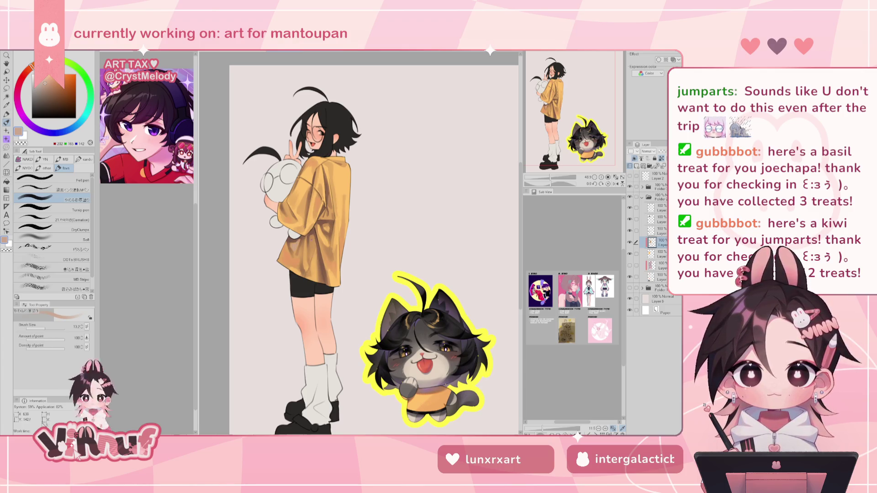
pyautogui.click(45, 85)
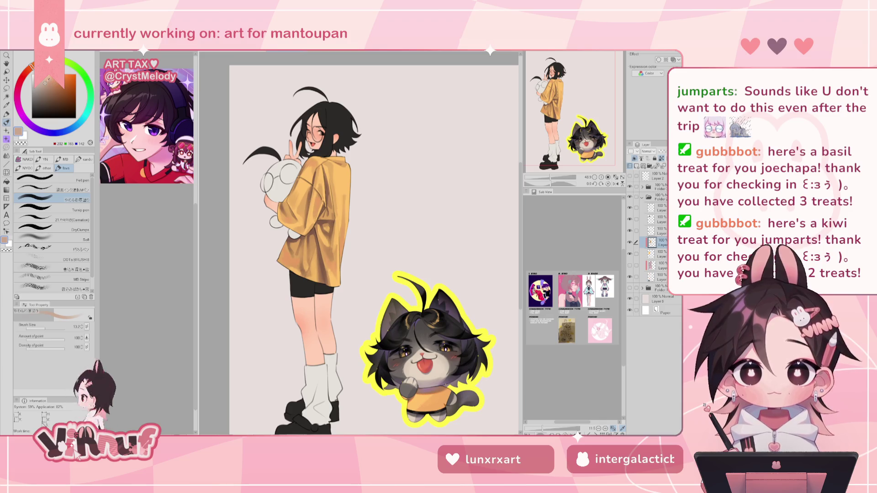
pyautogui.click(44, 86)
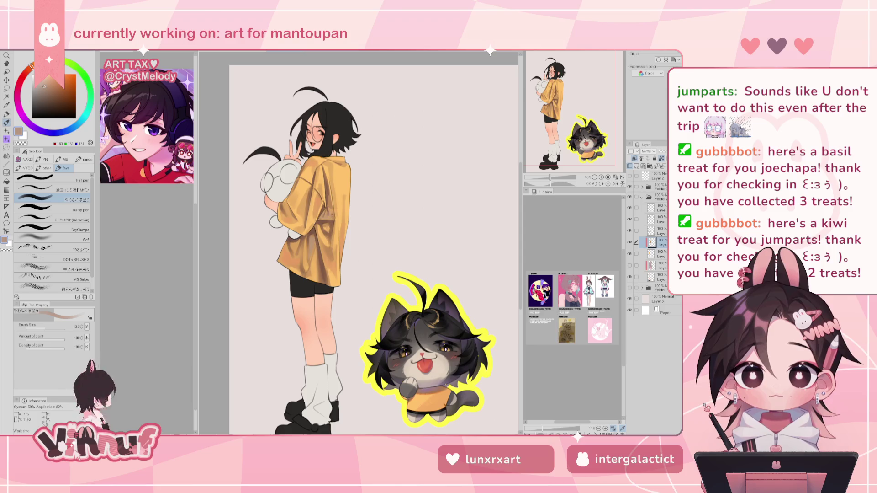
# Step: Keep painting the shirt with the brush enlarged to about 34.6, mirroring to check
pyautogui.press('h')
pyautogui.press('h')
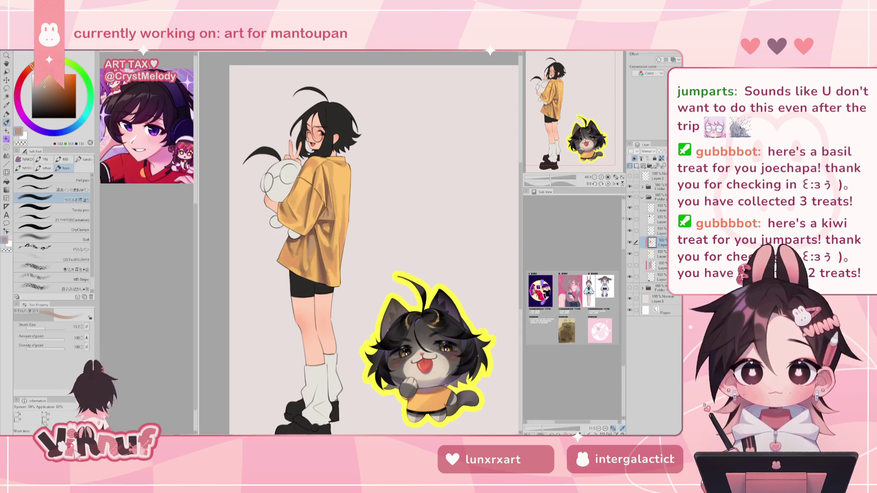
pyautogui.moveTo(48, 329); pyautogui.dragTo(52, 329)
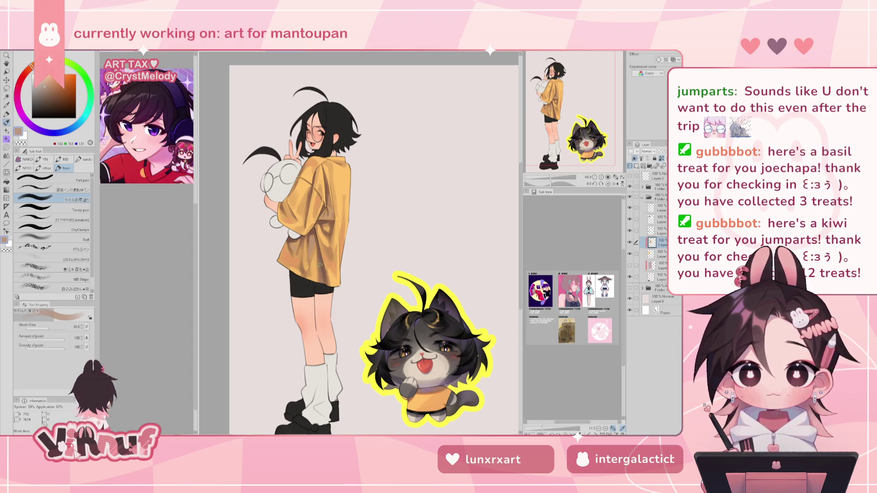
pyautogui.press('h')
pyautogui.press('h')
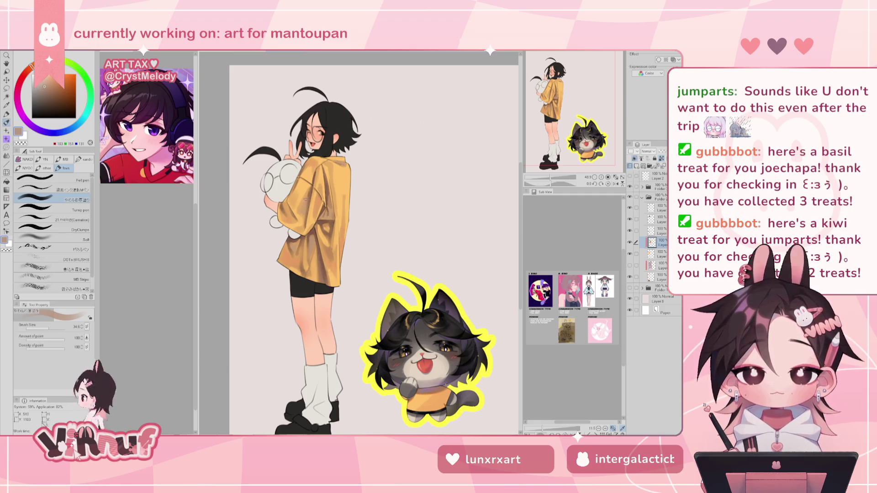
pyautogui.press('h')
pyautogui.press('h')
pyautogui.scroll(-3, 552, 177)
pyautogui.scroll(4, 551, 177)
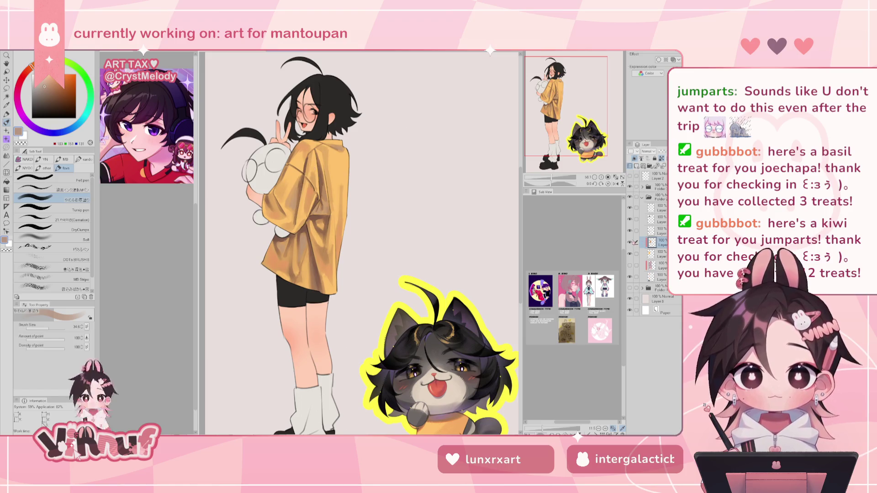
# Step: Restore the normal view and mix a lighter peach-orange from the shirt's yellow
pyautogui.scroll(-3, 550, 178)
pyautogui.scroll(-2, 548, 180)
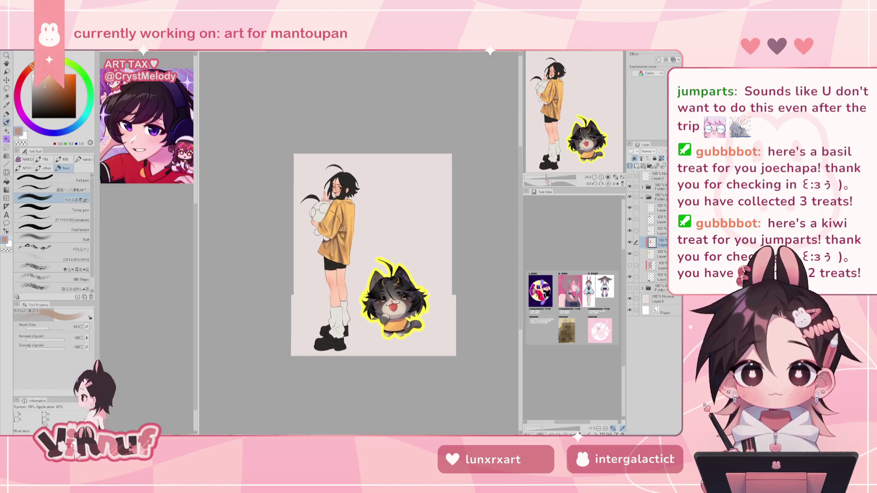
pyautogui.press('h')
pyautogui.press('h')
pyautogui.scroll(2, 550, 179)
pyautogui.scroll(2, 550, 178)
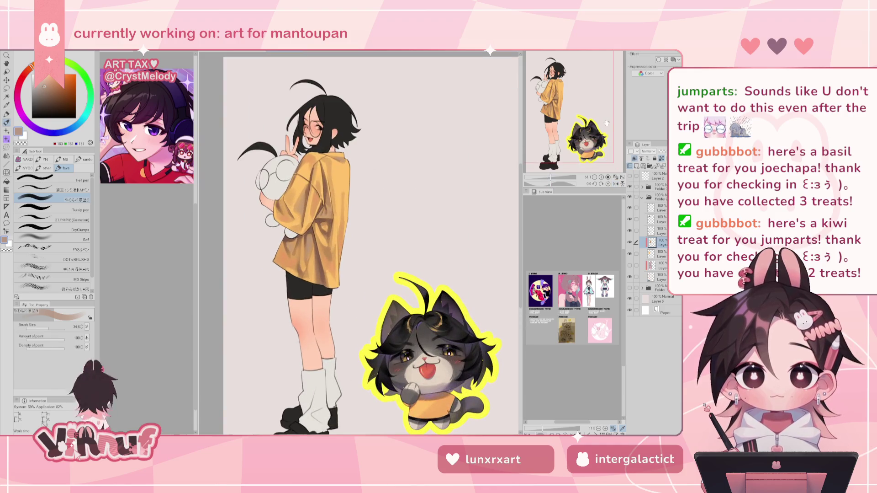
pyautogui.scroll(1, 602, 146)
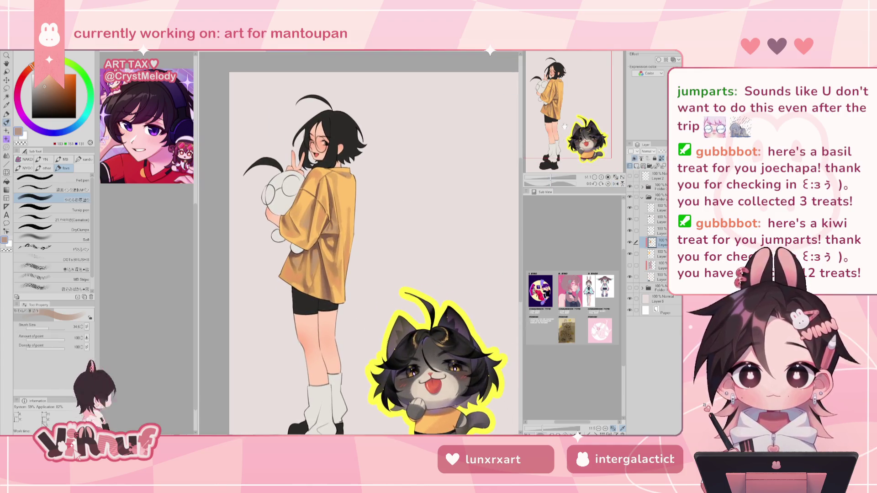
pyautogui.keyDown('alt'); pyautogui.click(348, 189); pyautogui.keyUp('alt')
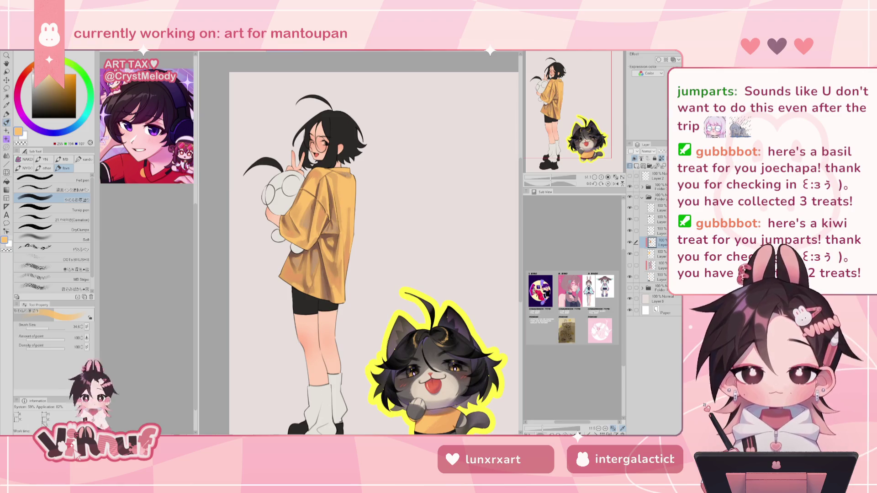
pyautogui.click(30, 68)
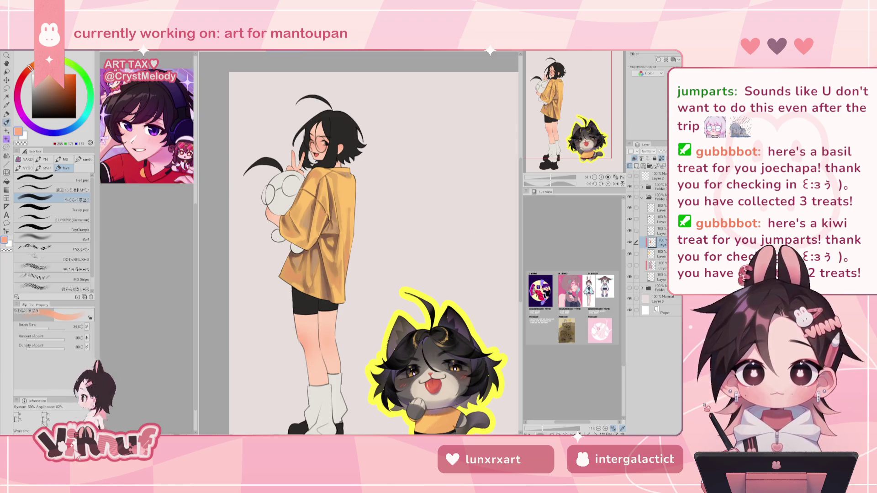
pyautogui.click(32, 65)
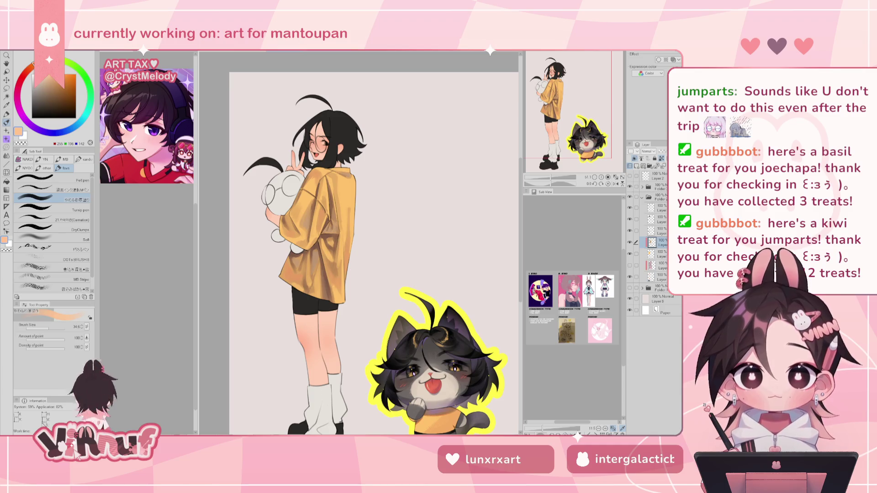
# Step: Airbrush warm yellow shading over the shirt at brush sizes around 193 and 90
pyautogui.click(69, 239)
pyautogui.moveTo(56, 327); pyautogui.dragTo(52, 327)
pyautogui.moveTo(341, 138); pyautogui.dragTo(349, 202)
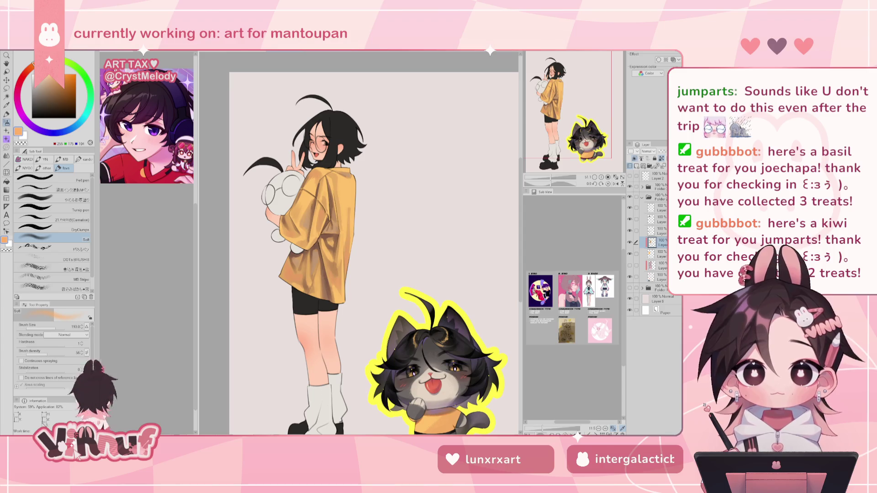
pyautogui.moveTo(32, 64); pyautogui.dragTo(51, 59)
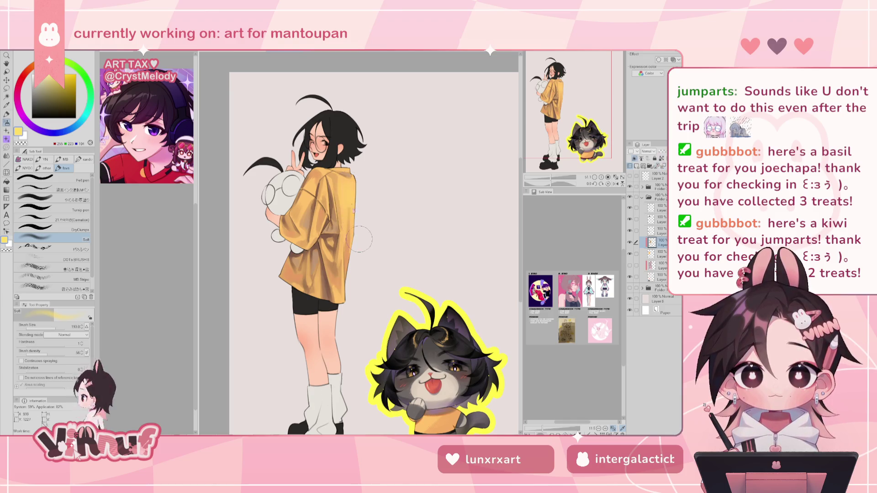
pyautogui.press('h')
pyautogui.press('h')
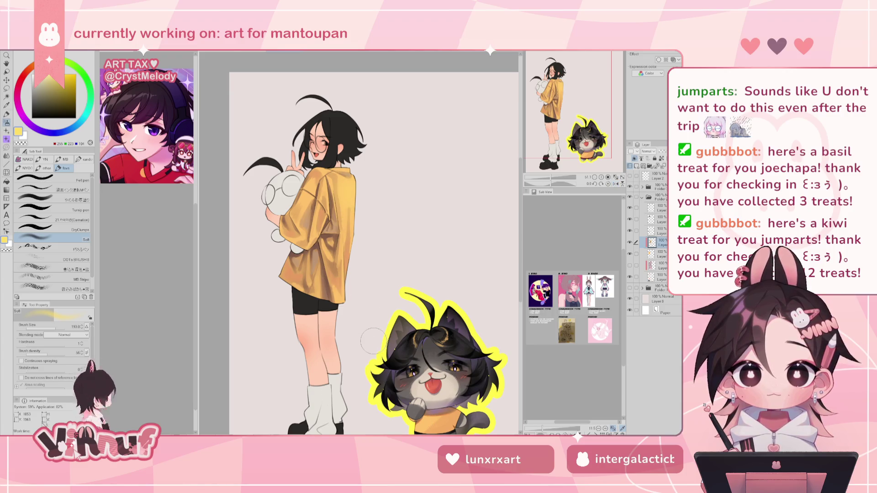
pyautogui.moveTo(57, 327); pyautogui.dragTo(53, 328)
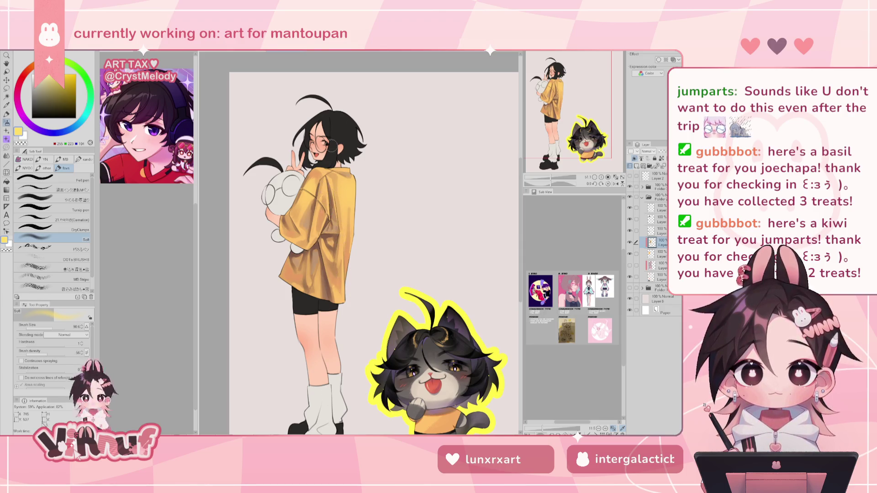
# Step: Touch up with a brush of about 23, then review the whole illustration mirrored
pyautogui.click(48, 326)
pyautogui.moveTo(48, 327); pyautogui.dragTo(49, 327)
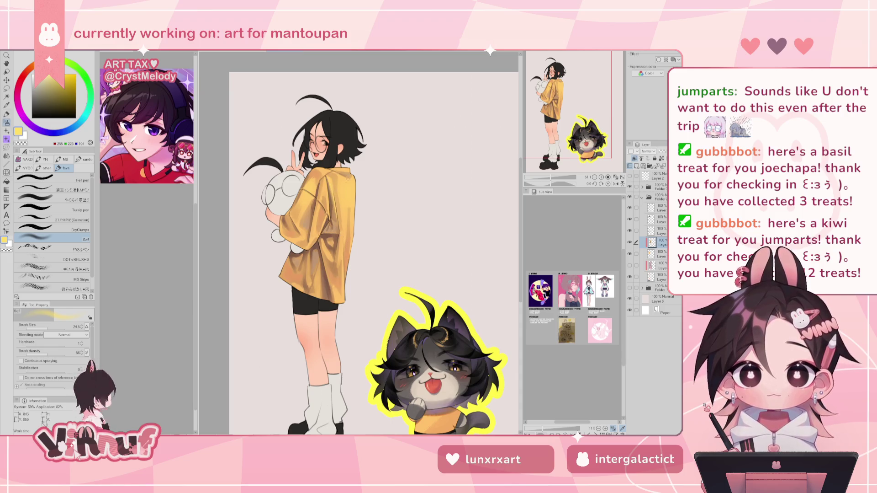
pyautogui.click(544, 178)
pyautogui.press('h')
pyautogui.moveTo(545, 178); pyautogui.dragTo(571, 178)
pyautogui.press('h')
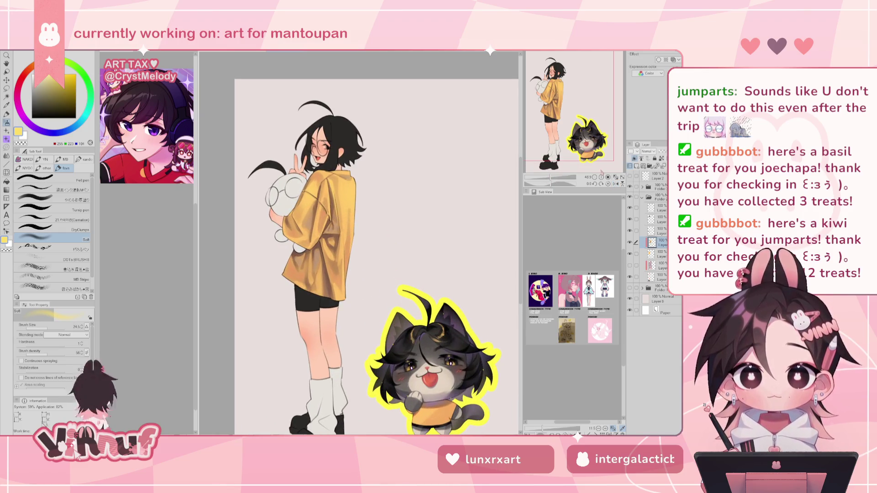
# Step: Paint shirt folds in warmer yellow-orange with an enlarged thick-paint blending brush
pyautogui.scroll(-3, 347, 142)
pyautogui.scroll(3, 348, 142)
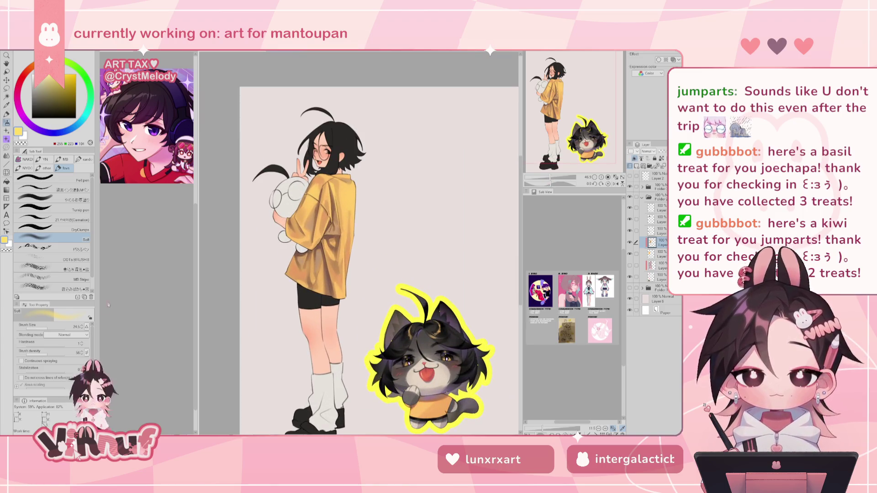
pyautogui.moveTo(48, 328); pyautogui.dragTo(51, 327)
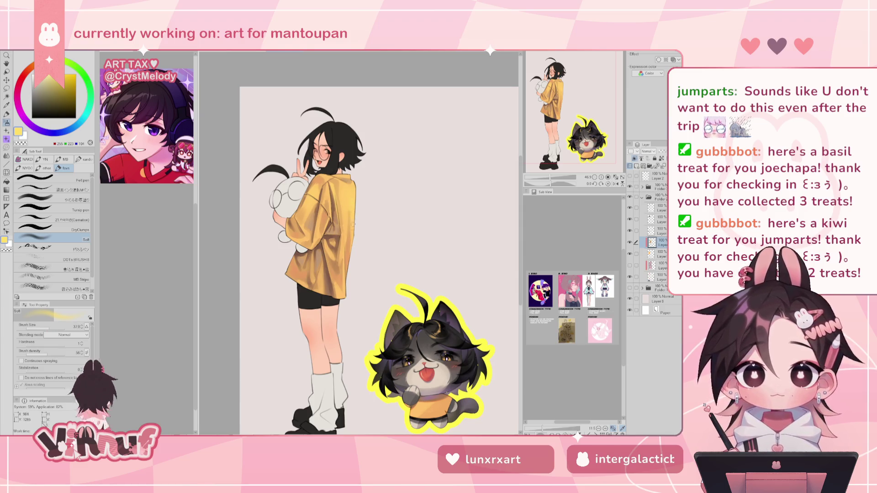
pyautogui.moveTo(49, 327); pyautogui.dragTo(52, 324)
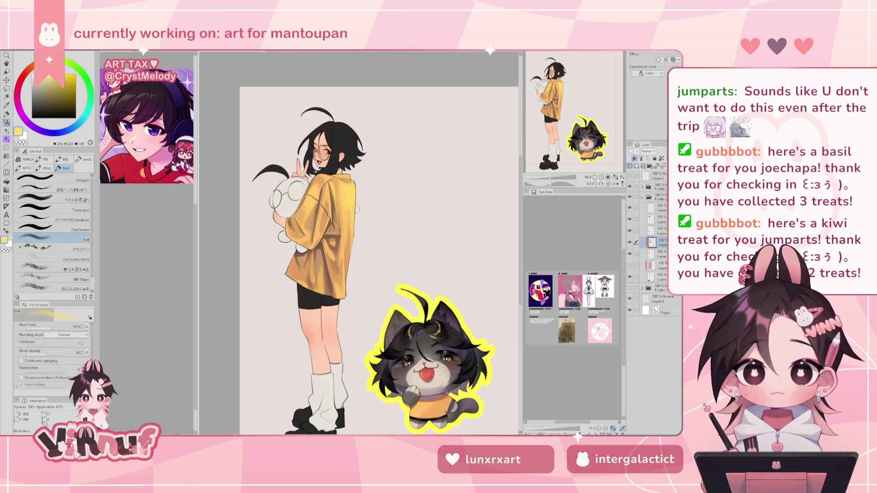
pyautogui.click(50, 200)
pyautogui.moveTo(49, 328); pyautogui.dragTo(52, 327)
pyautogui.keyDown('alt'); pyautogui.click(349, 196); pyautogui.keyUp('alt')
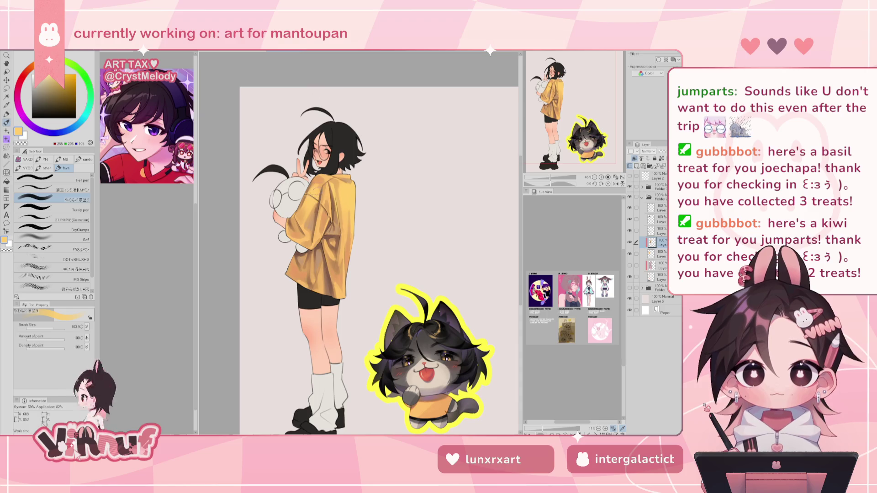
pyautogui.press('h')
pyautogui.press('h')
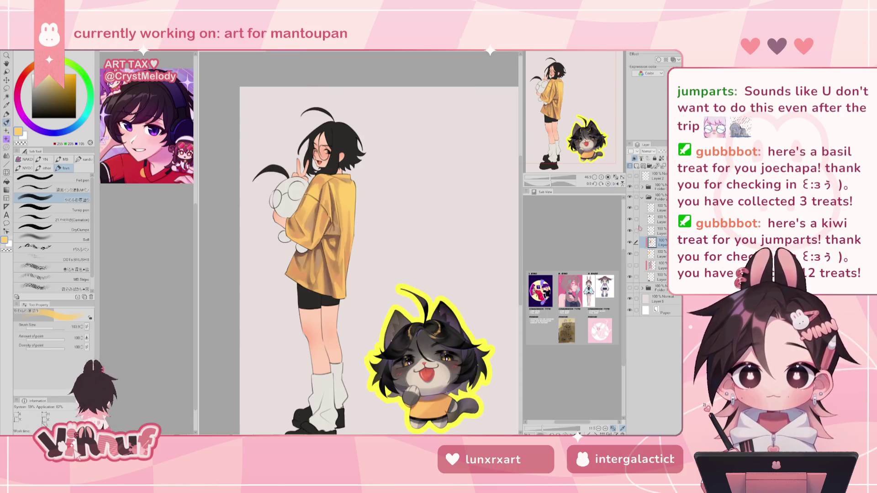
pyautogui.press('h')
pyautogui.press('h')
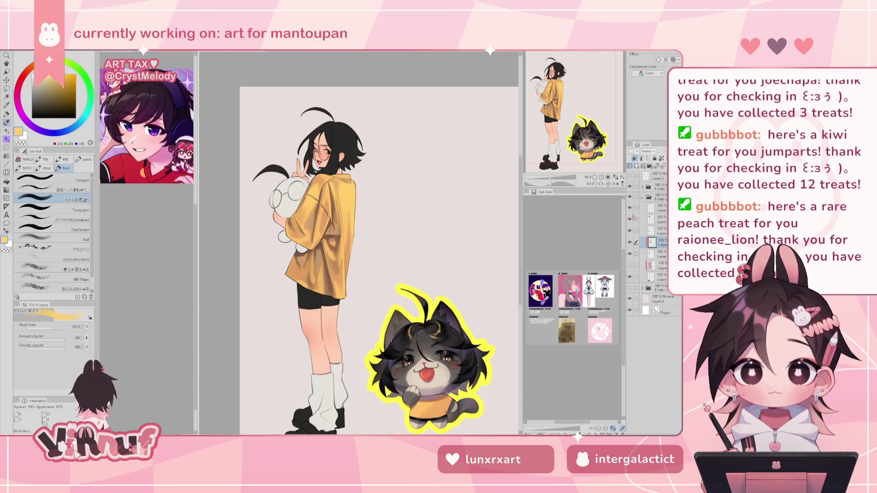
# Step: Compare the shirt with and without its shading layer, then set that layer to 75% opacity
pyautogui.moveTo(550, 177); pyautogui.dragTo(562, 168)
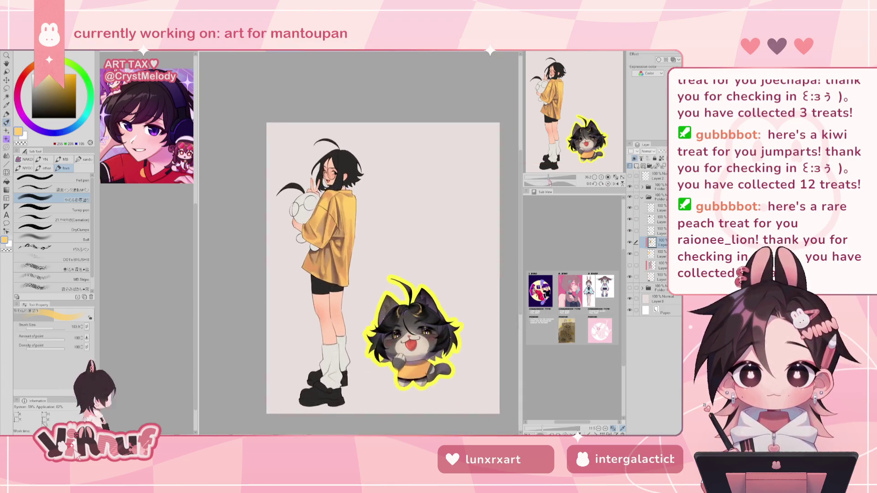
pyautogui.click(630, 243)
pyautogui.click(630, 242)
pyautogui.click(630, 243)
pyautogui.click(630, 243)
pyautogui.moveTo(550, 180); pyautogui.dragTo(552, 178)
pyautogui.press('h')
pyautogui.press('h')
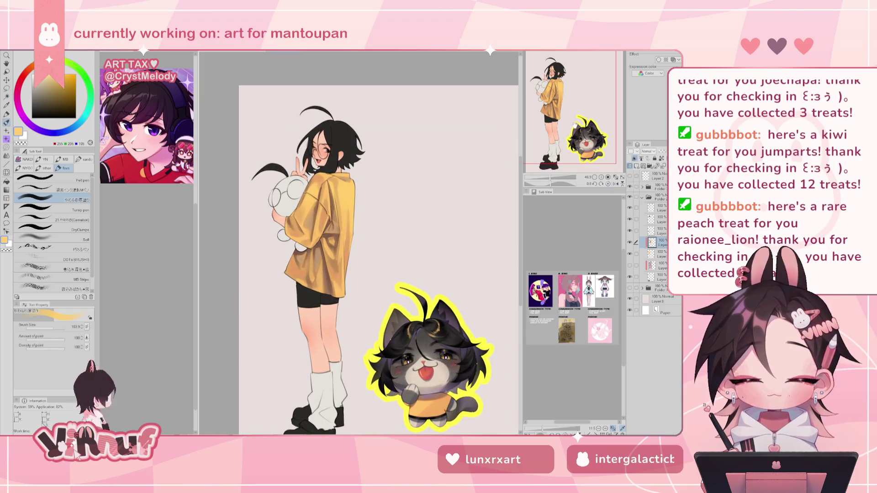
pyautogui.moveTo(577, 126); pyautogui.dragTo(582, 133)
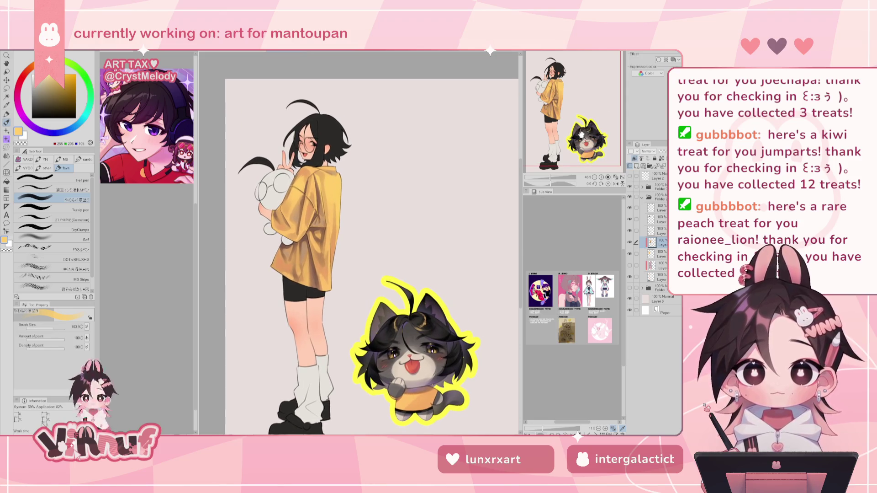
pyautogui.moveTo(552, 179); pyautogui.dragTo(552, 178)
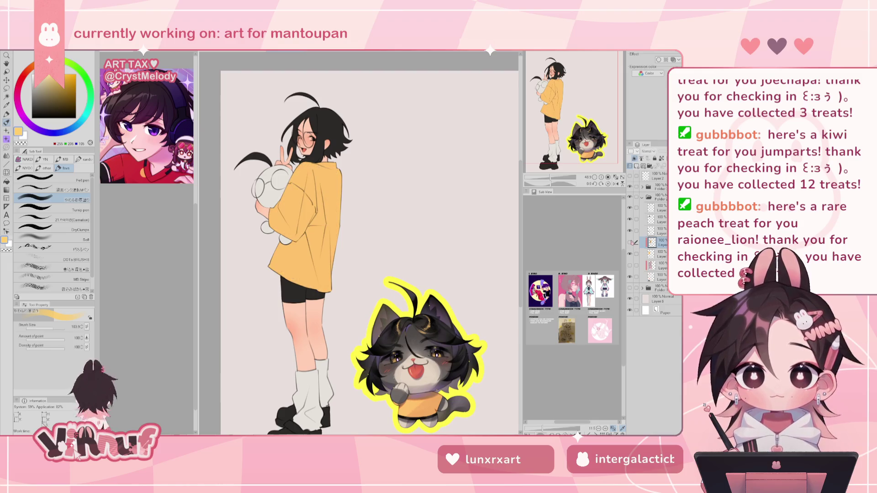
pyautogui.moveTo(663, 159); pyautogui.dragTo(667, 159)
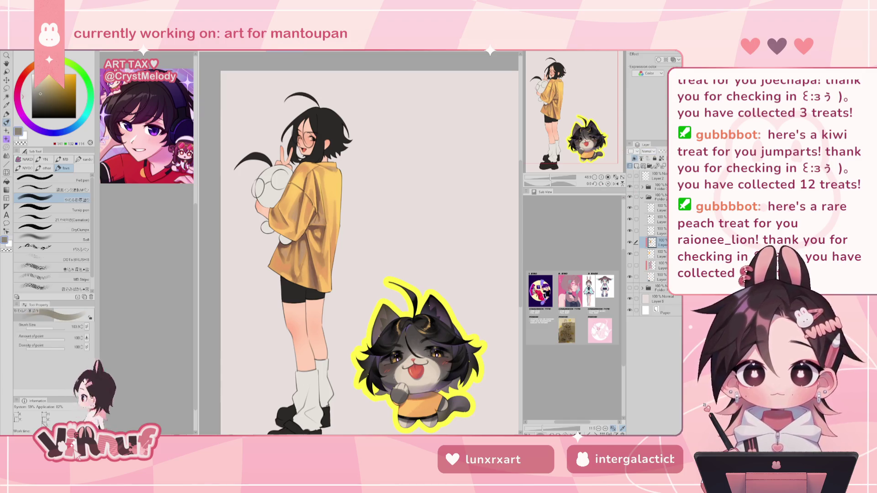
# Step: Paint with greyish mauve, brown and dark grey tones at a brush size of about 20
pyautogui.click(38, 91)
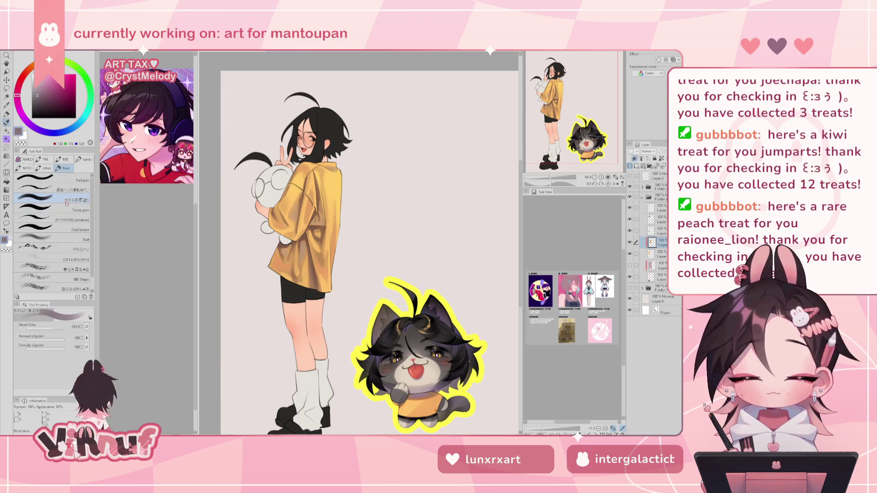
pyautogui.keyDown('alt'); pyautogui.click(315, 271); pyautogui.keyUp('alt')
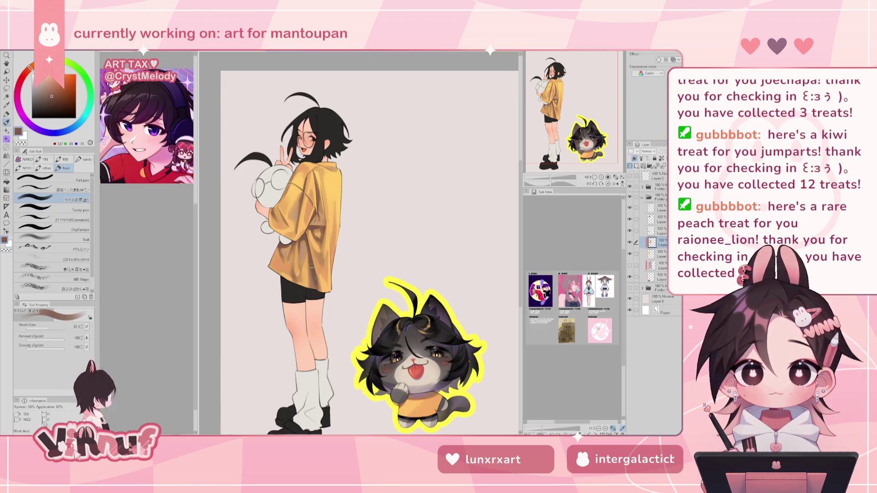
pyautogui.click(38, 101)
pyautogui.moveTo(20, 82); pyautogui.dragTo(21, 78)
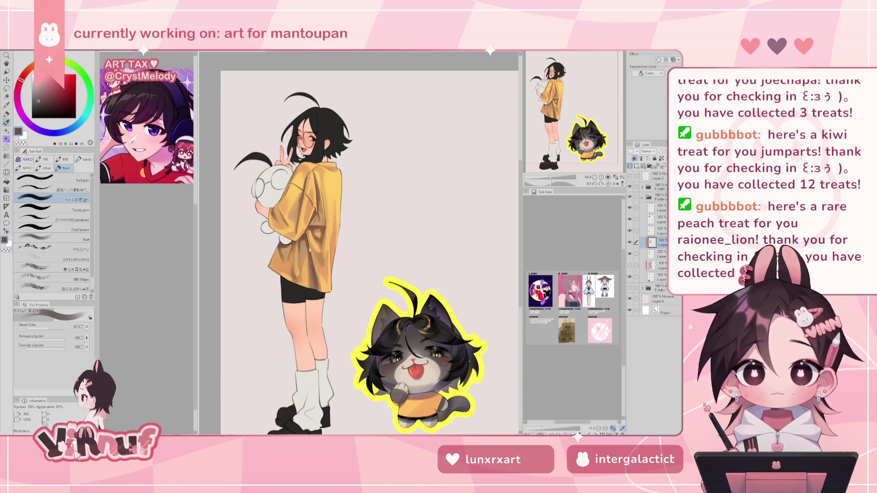
pyautogui.moveTo(291, 187); pyautogui.dragTo(281, 243)
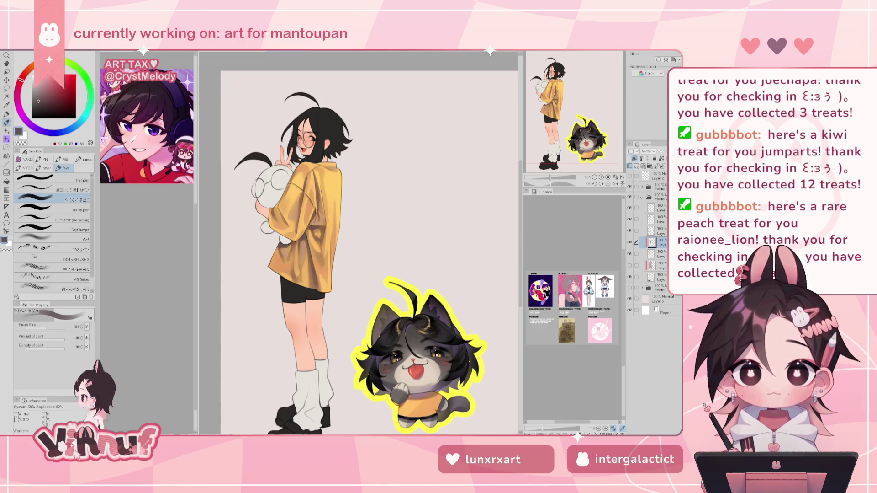
pyautogui.moveTo(546, 178); pyautogui.dragTo(552, 178)
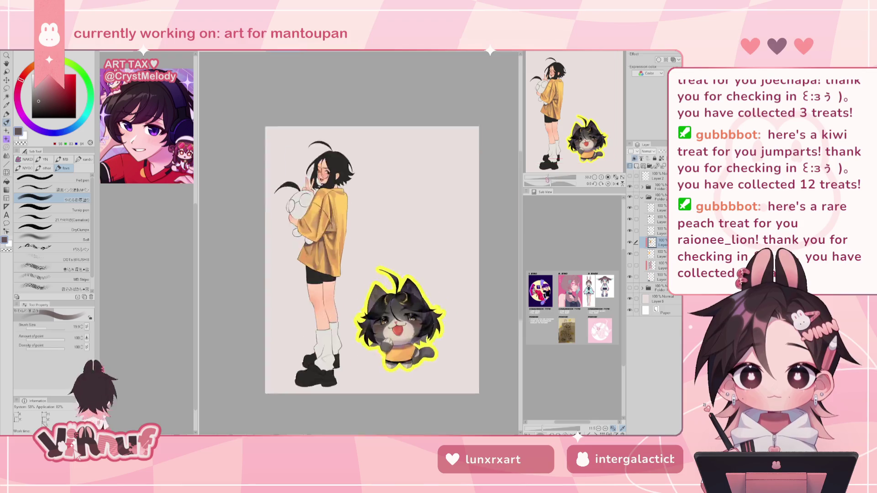
pyautogui.click(616, 183)
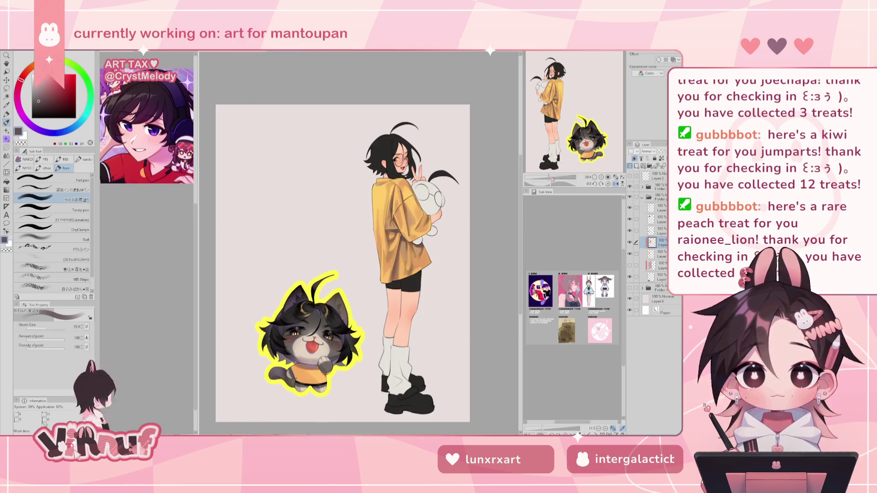
pyautogui.click(616, 183)
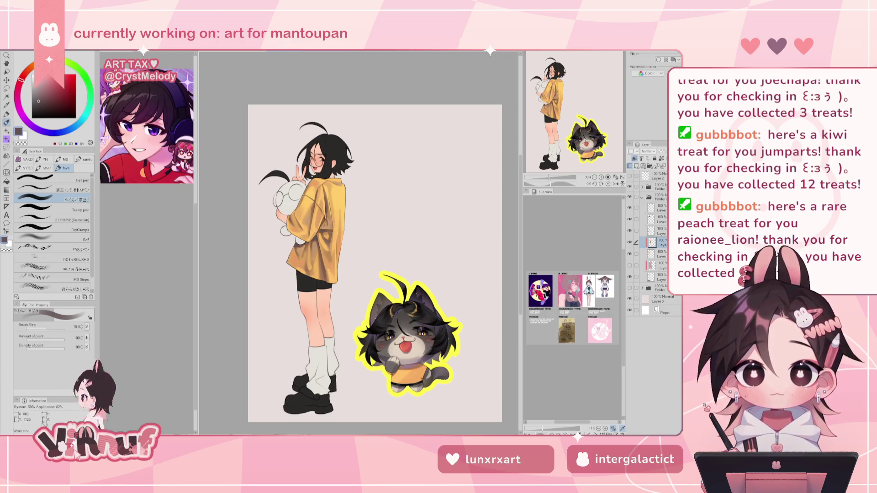
pyautogui.press('h')
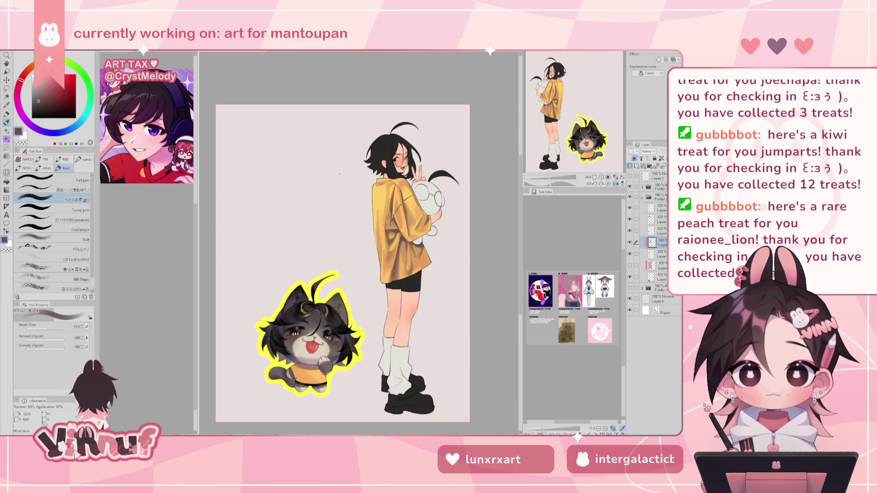
pyautogui.press('h')
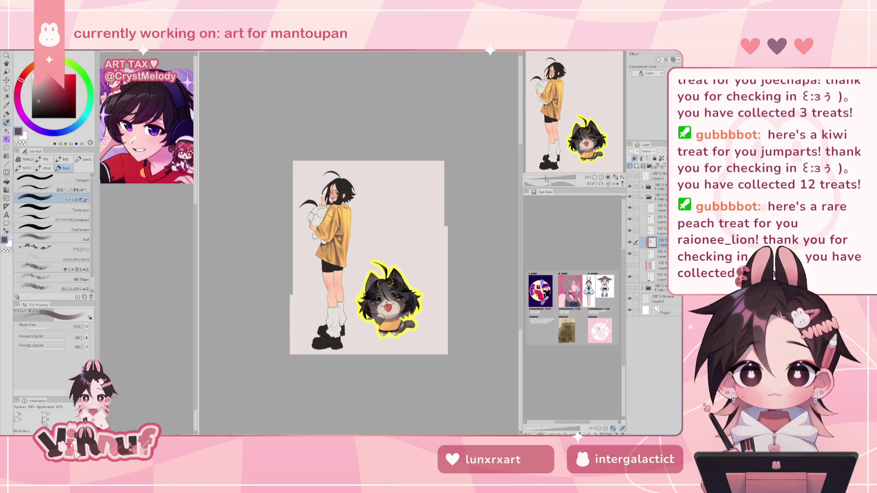
# Step: Preview a Hue -32 shift on the shirt, cancel it, and toggle the shading layer
pyautogui.scroll(1, 376, 264)
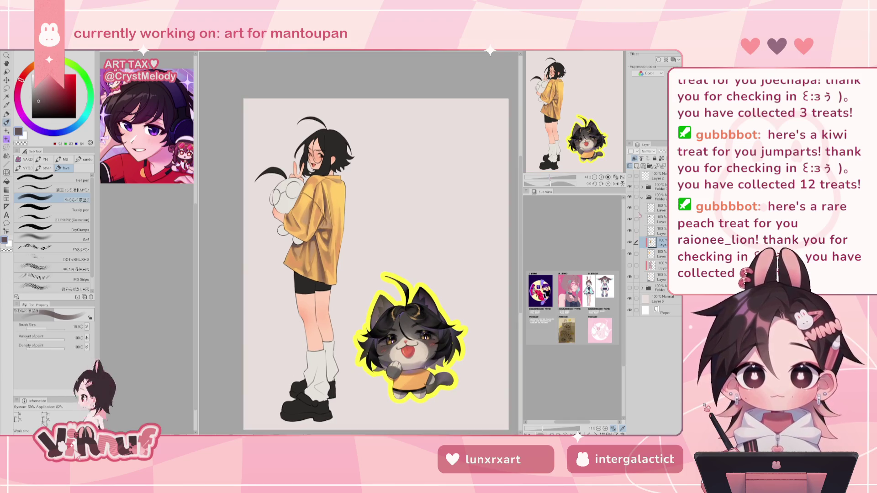
pyautogui.hotkey('ctrl', 'u')
pyautogui.moveTo(413, 367); pyautogui.dragTo(402, 367)
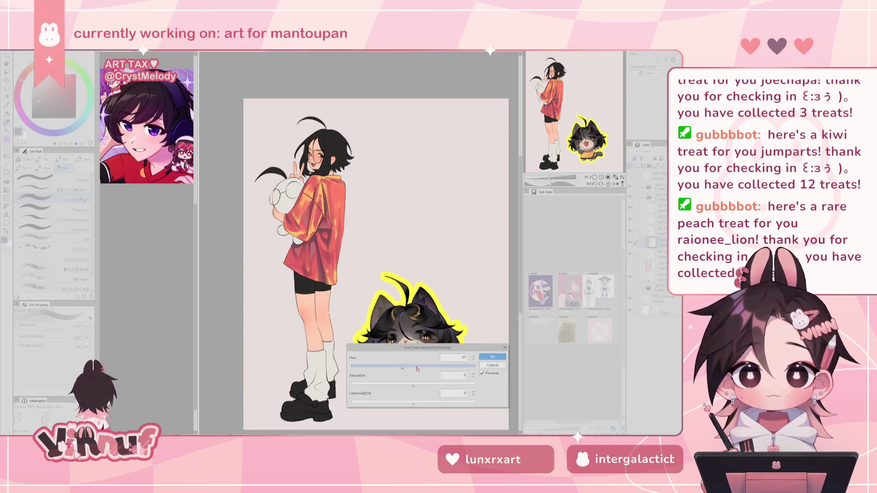
pyautogui.click(492, 364)
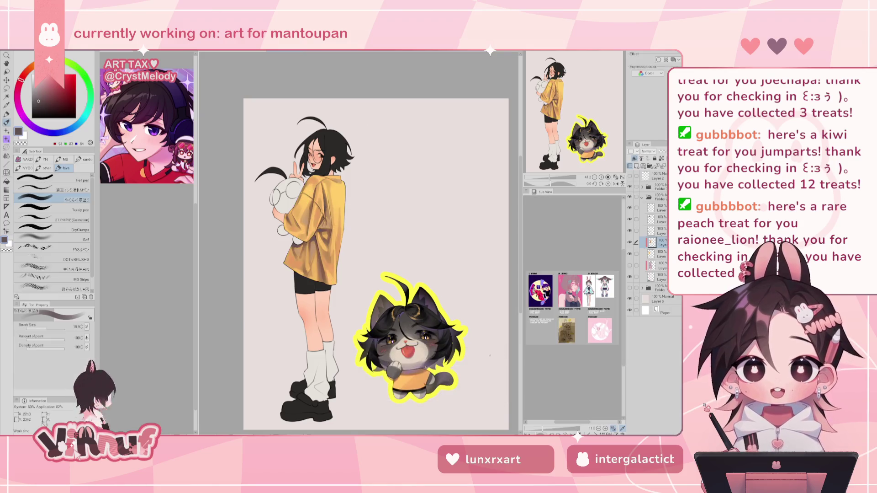
pyautogui.click(630, 242)
pyautogui.click(630, 242)
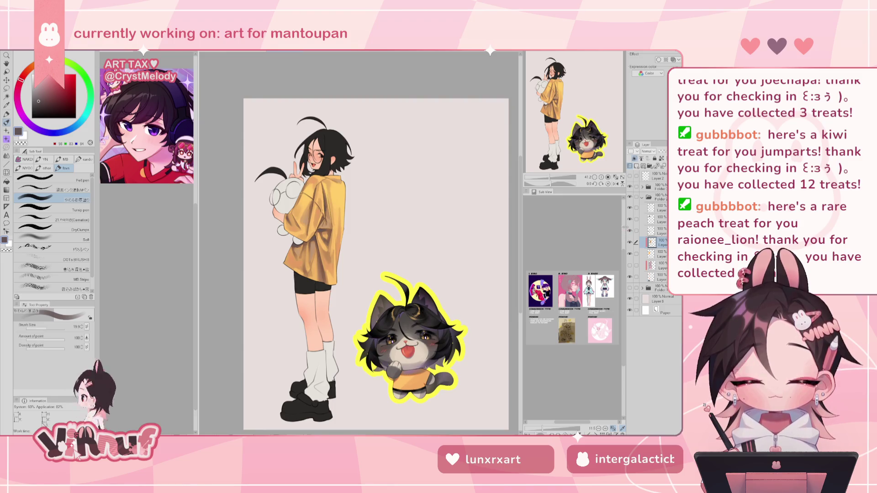
# Step: Reopen Hue/Saturation/Luminosity, close it unchanged, and show the layer blend-mode list
pyautogui.hotkey('ctrl', 'u')
pyautogui.click(493, 365)
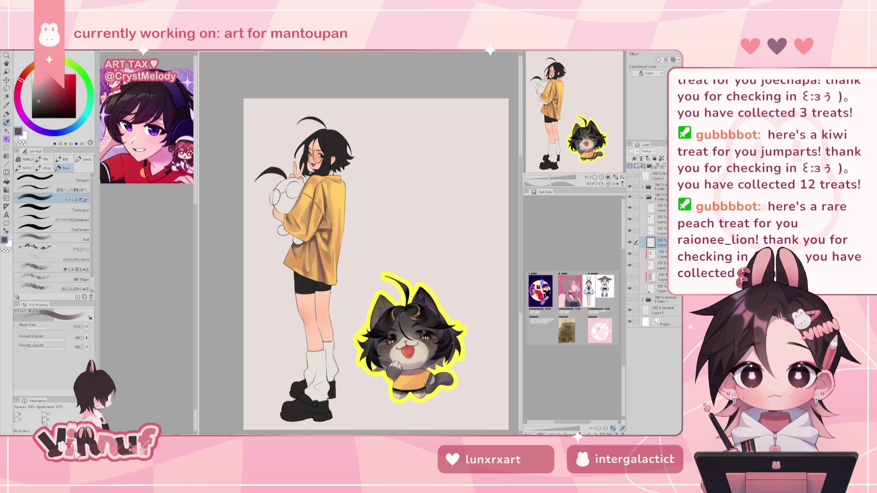
pyautogui.click(648, 152)
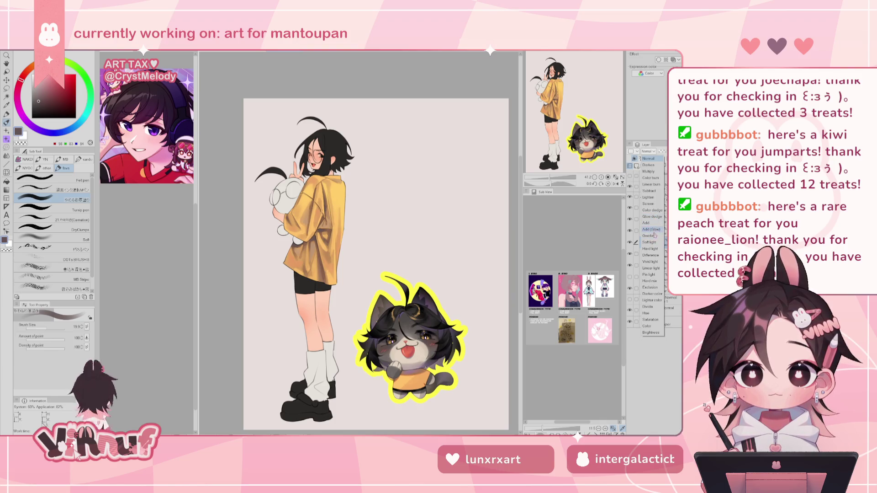
# Step: Set the layer to Overlay and load a light orange soft brush of about 505
pyautogui.click(652, 235)
pyautogui.moveTo(21, 79); pyautogui.dragTo(28, 71)
pyautogui.click(58, 83)
pyautogui.click(50, 238)
pyautogui.click(54, 81)
pyautogui.moveTo(358, 243); pyautogui.dragTo(386, 243)
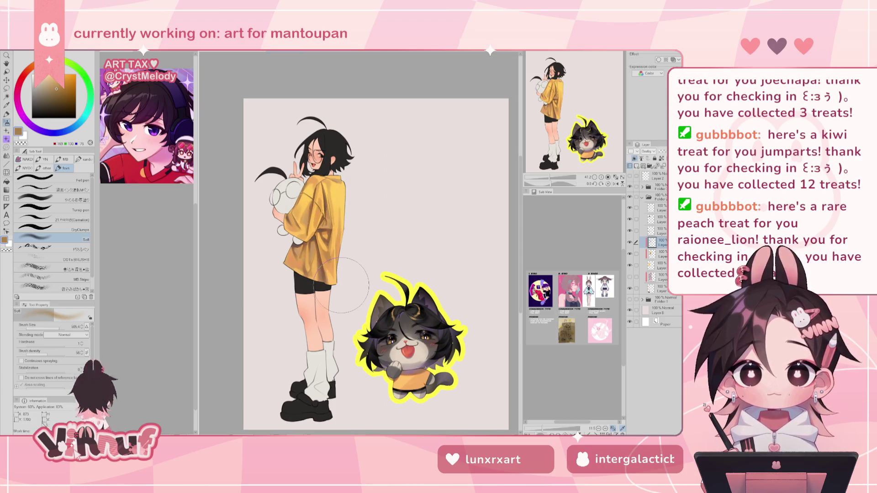
# Step: Try darker soft shading strokes on the yellow shirt, then undo them
pyautogui.keyDown('alt'); pyautogui.click(315, 160); pyautogui.keyUp('alt')
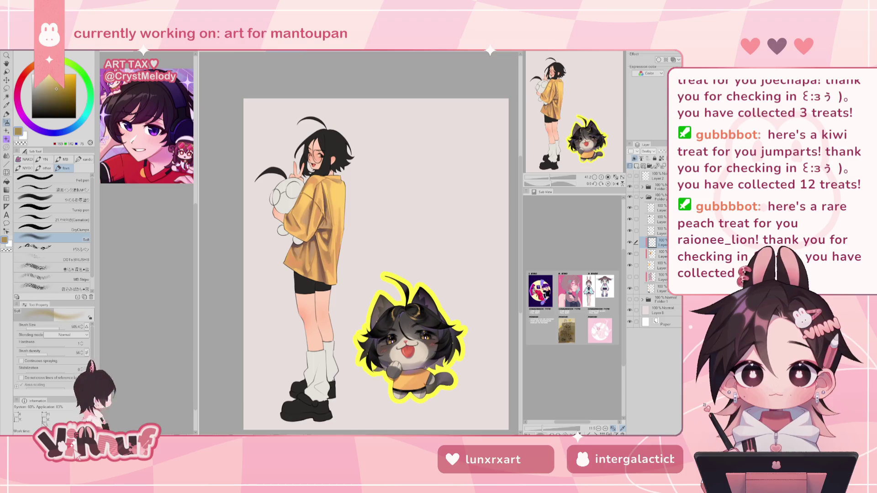
pyautogui.moveTo(51, 87); pyautogui.dragTo(52, 86)
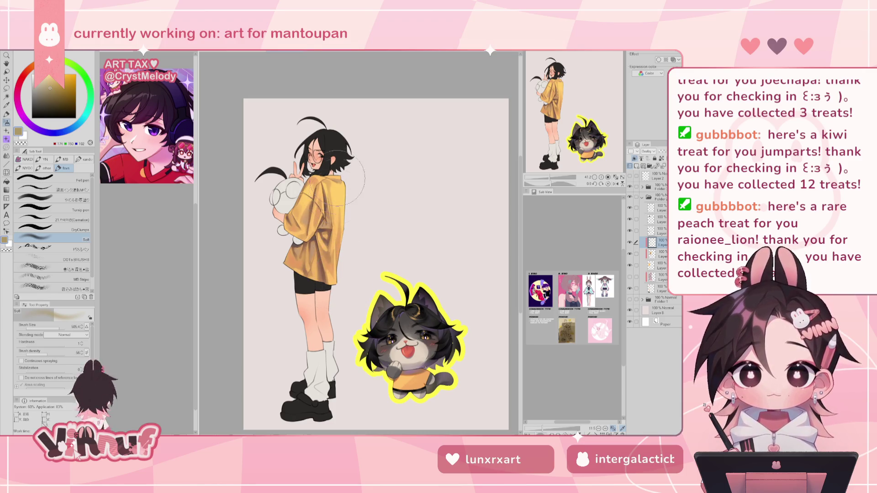
pyautogui.press('h')
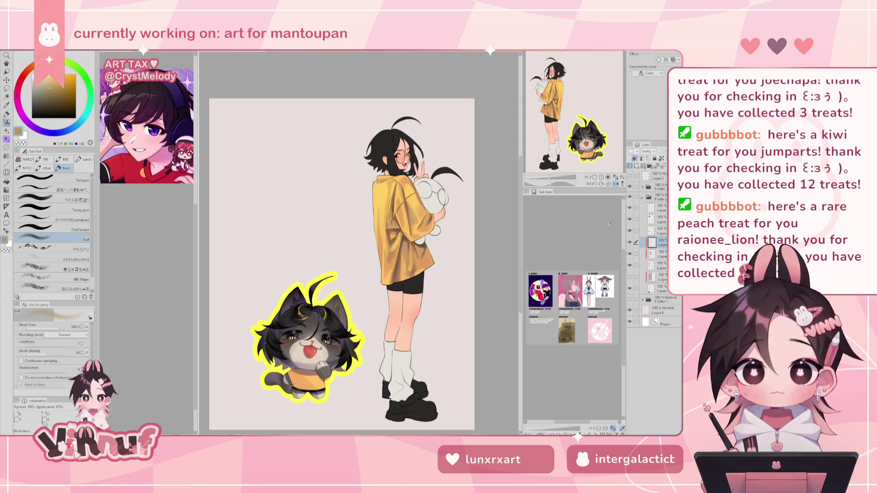
pyautogui.moveTo(434, 215)
pyautogui.mouseDown()
pyautogui.moveTo(411, 242)
pyautogui.moveTo(421, 205)
pyautogui.mouseUp()
pyautogui.hotkey('ctrl', 'z')
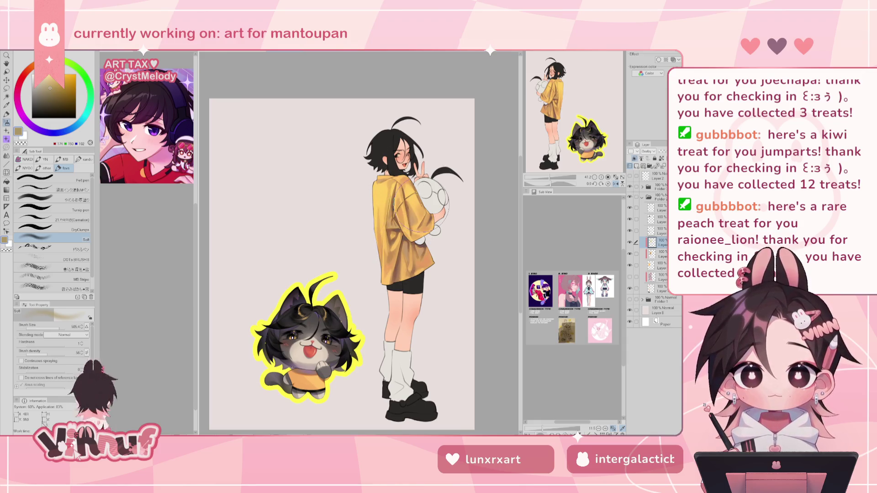
pyautogui.press('h')
pyautogui.hotkey('ctrl', 'z')
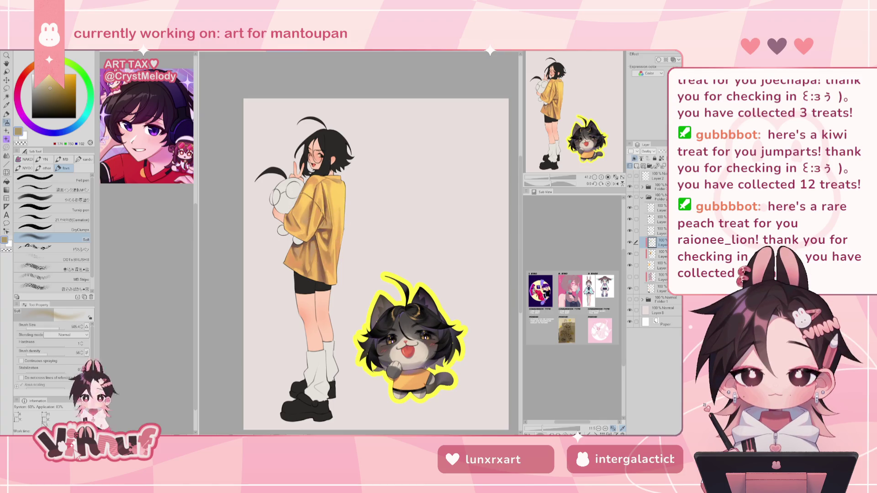
# Step: Shift the shading colour from brown toward purple-blue and check the canvas mirrored
pyautogui.keyDown('alt'); pyautogui.click(319, 223); pyautogui.keyUp('alt')
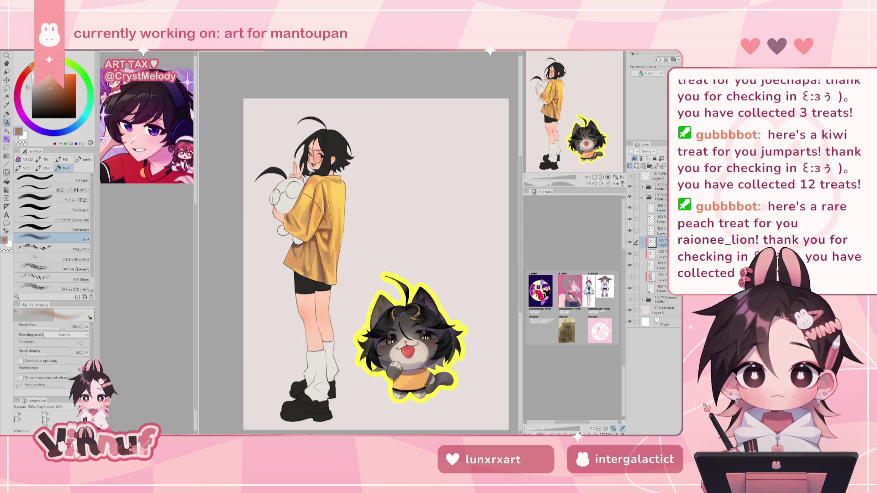
pyautogui.click(38, 93)
pyautogui.click(39, 129)
pyautogui.moveTo(49, 135); pyautogui.dragTo(69, 129)
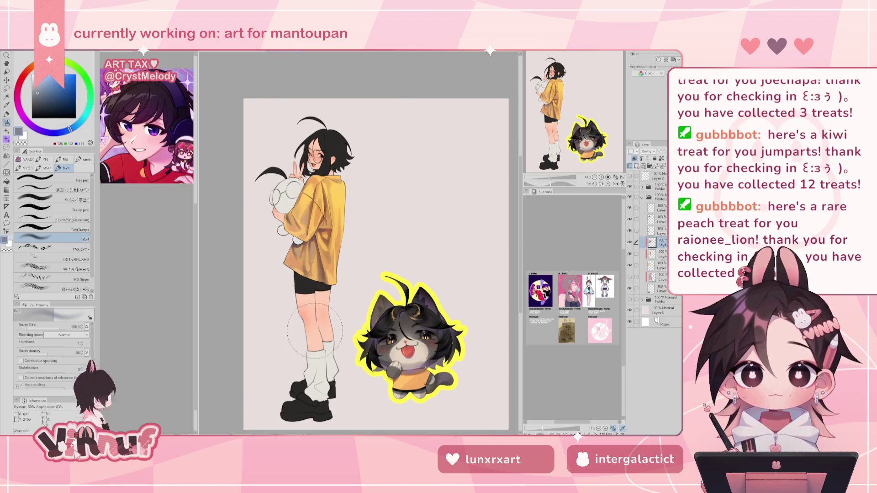
pyautogui.press('h')
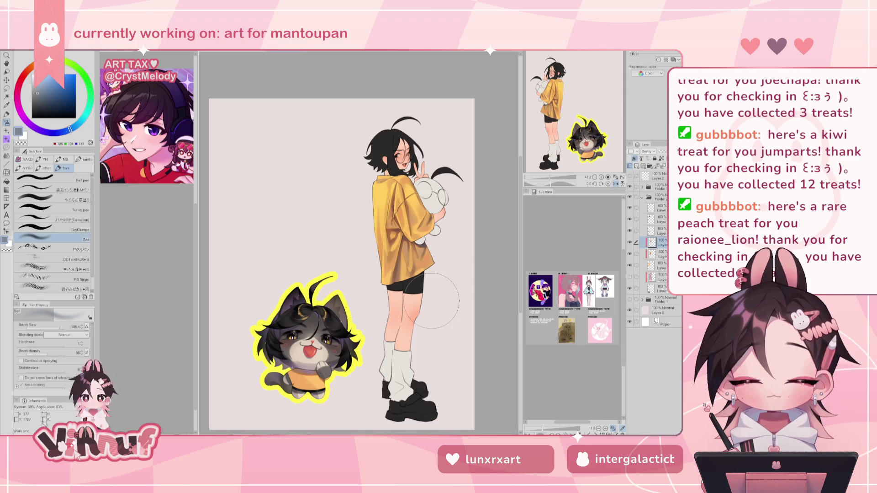
pyautogui.press('h')
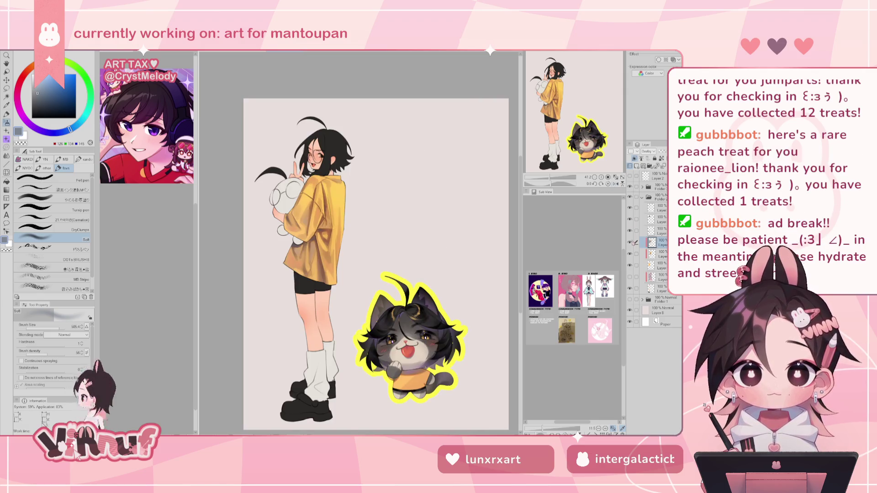
pyautogui.press('h')
pyautogui.press('h')
pyautogui.scroll(2, 375, 263)
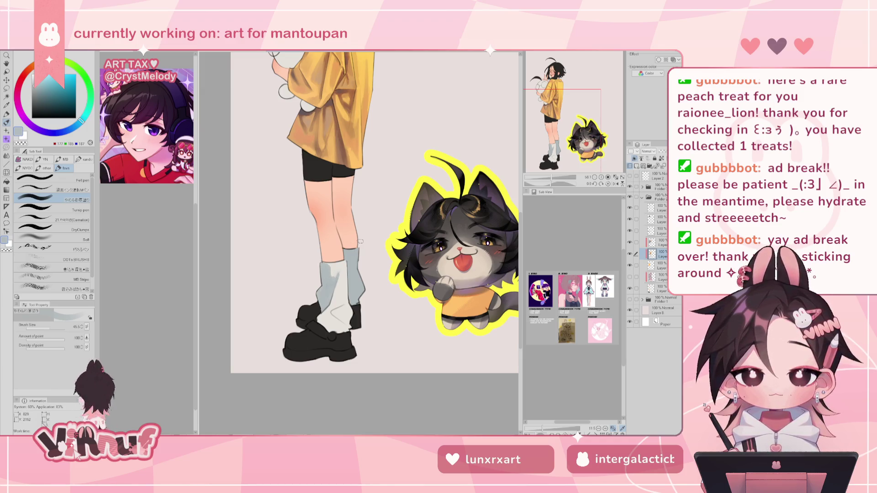
# Step: Shrink the brush to about 30 and zoom in on the girl's socks
pyautogui.moveTo(361, 240); pyautogui.dragTo(334, 267)
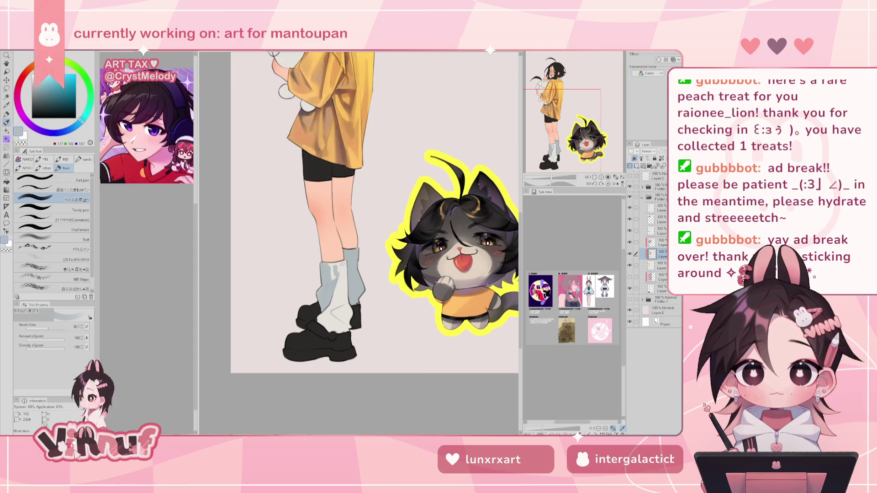
pyautogui.scroll(-5, 349, 218)
pyautogui.scroll(5, 348, 218)
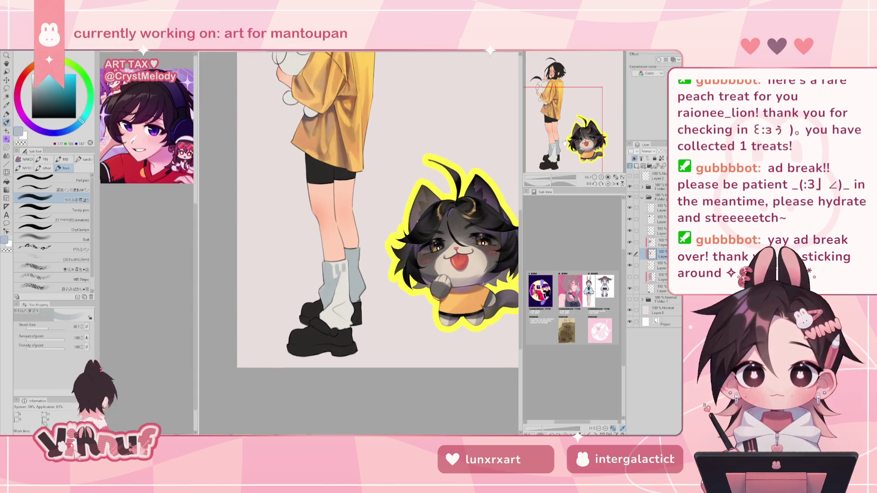
pyautogui.scroll(-3, 348, 219)
pyautogui.scroll(2, 348, 218)
pyautogui.scroll(2, 348, 219)
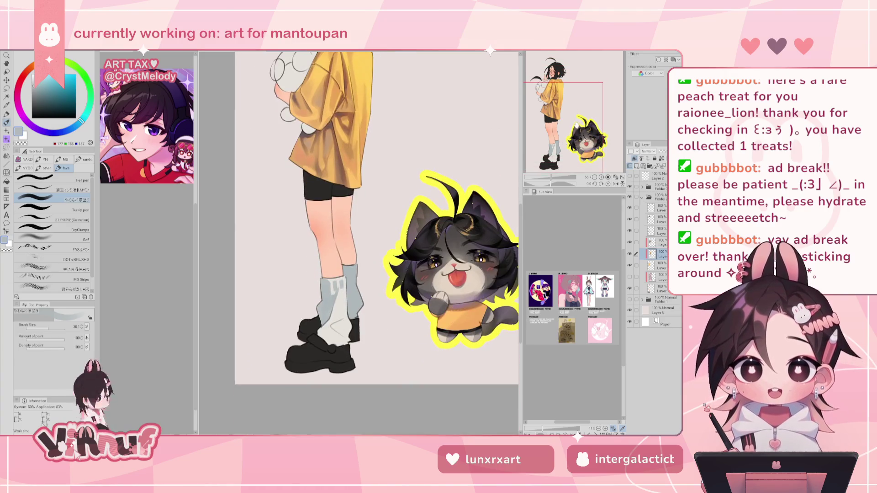
pyautogui.press('c')
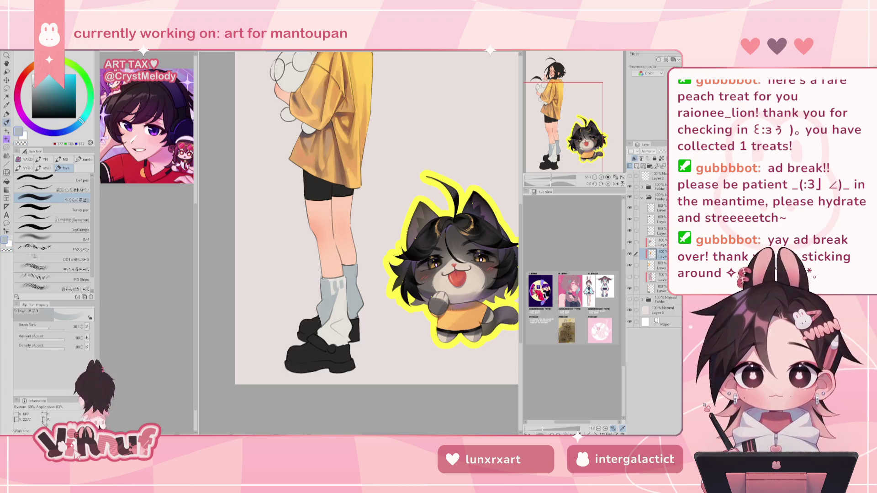
pyautogui.press('c')
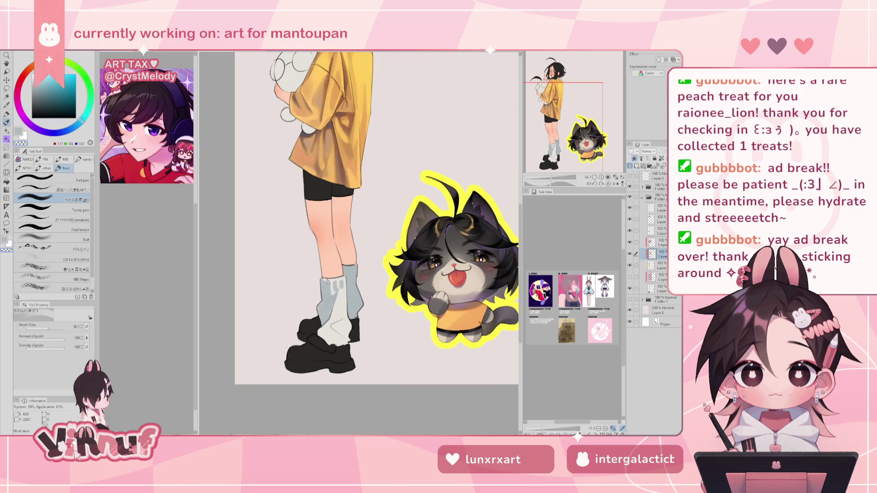
pyautogui.press('x')
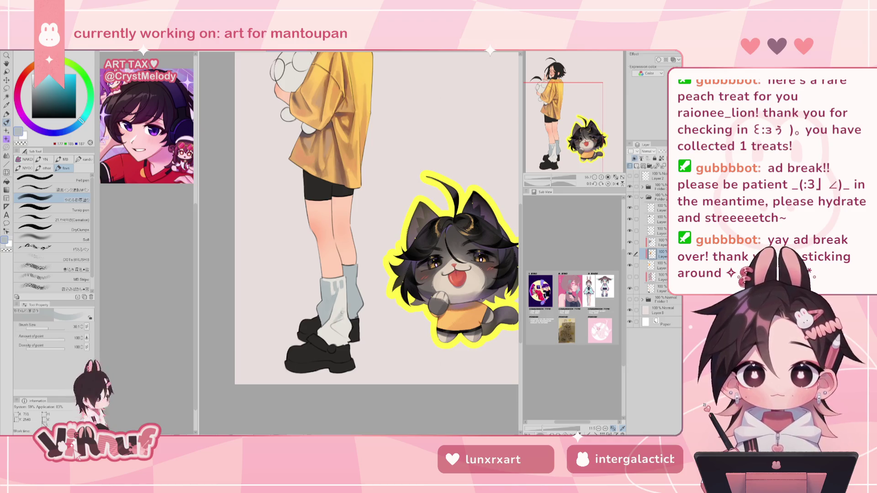
# Step: Paint grey and blue-grey shadow strokes on the sock, darkening its lower patches
pyautogui.moveTo(341, 318); pyautogui.dragTo(339, 316)
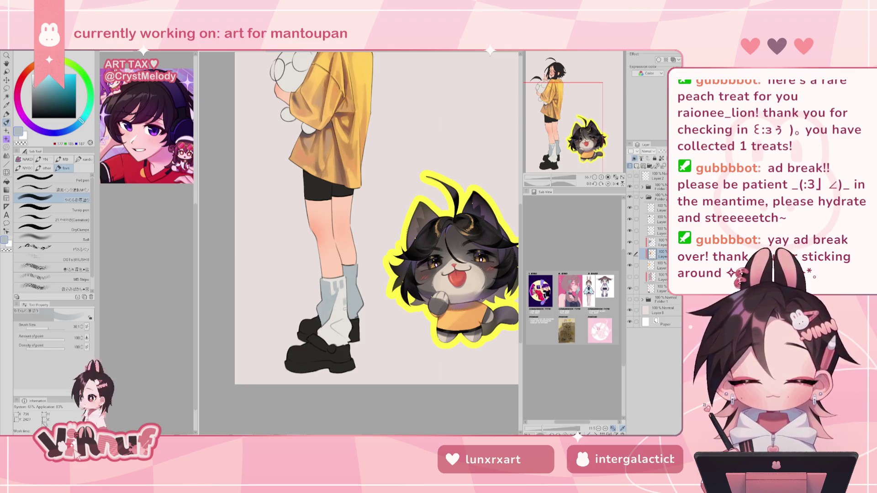
pyautogui.moveTo(342, 303); pyautogui.dragTo(340, 315)
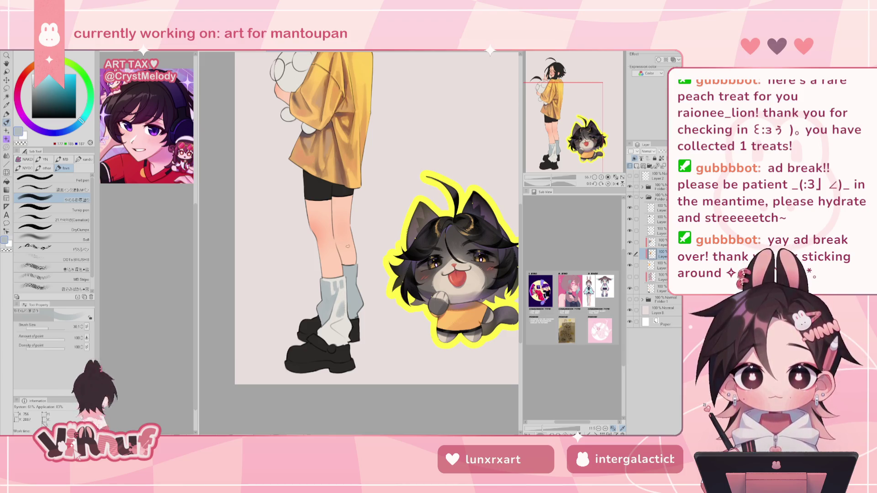
pyautogui.keyDown('alt'); pyautogui.click(334, 319); pyautogui.keyUp('alt')
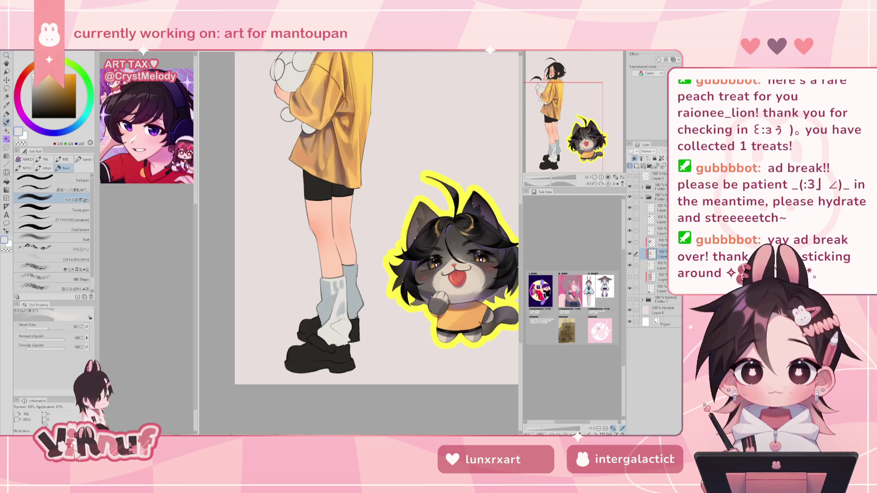
pyautogui.press('c')
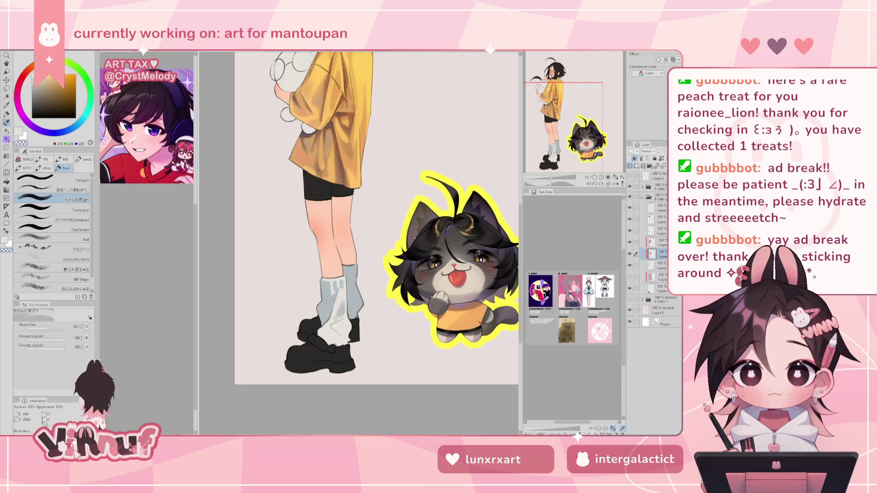
pyautogui.press('c')
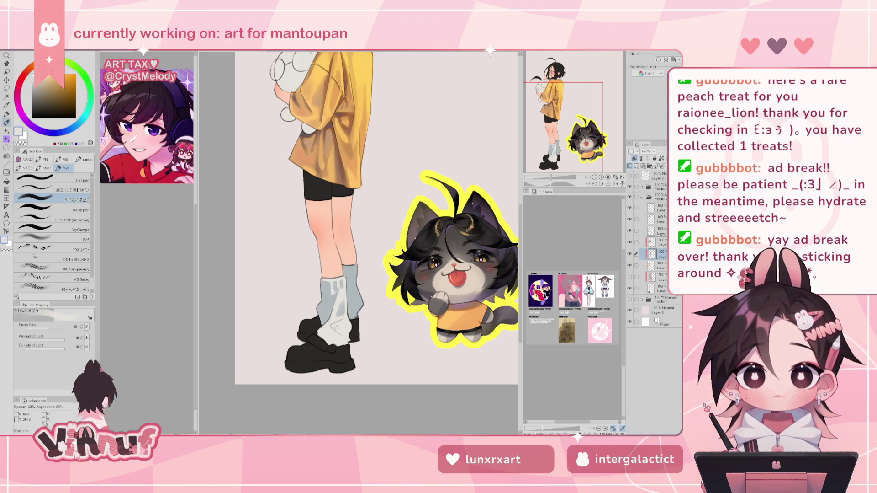
pyautogui.keyDown('alt'); pyautogui.click(326, 303); pyautogui.keyUp('alt')
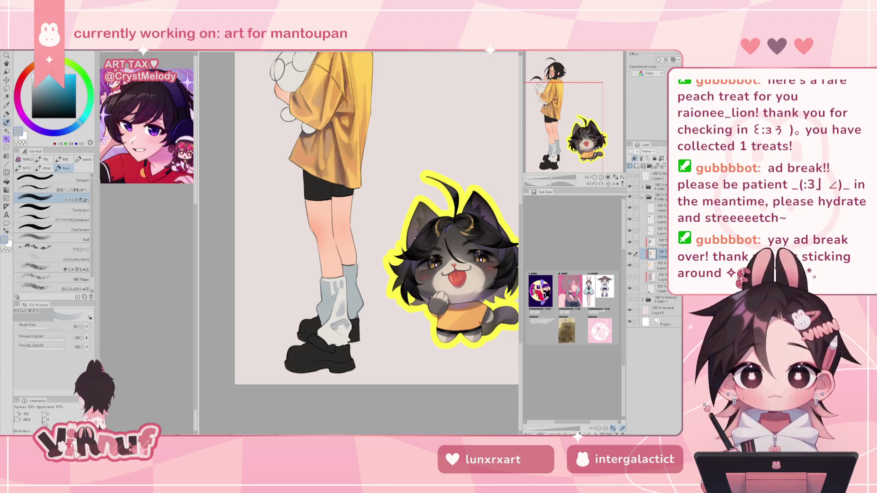
pyautogui.moveTo(338, 326); pyautogui.dragTo(344, 325)
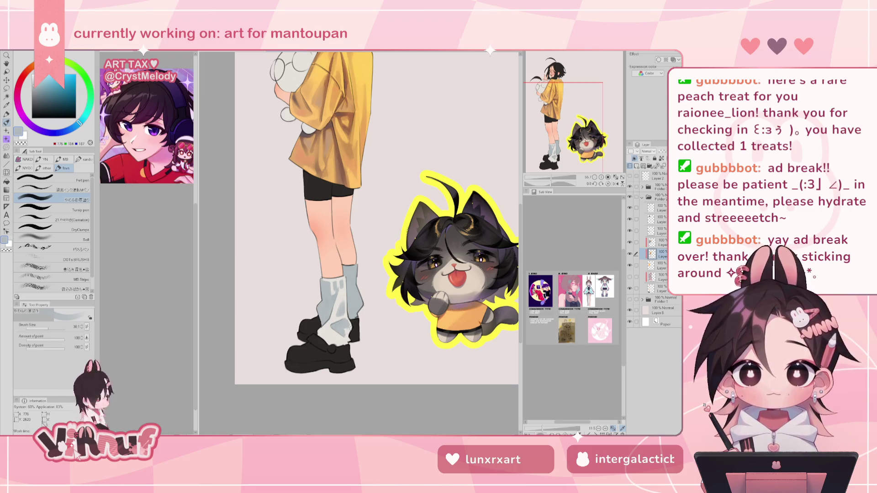
pyautogui.moveTo(347, 326); pyautogui.dragTo(346, 330)
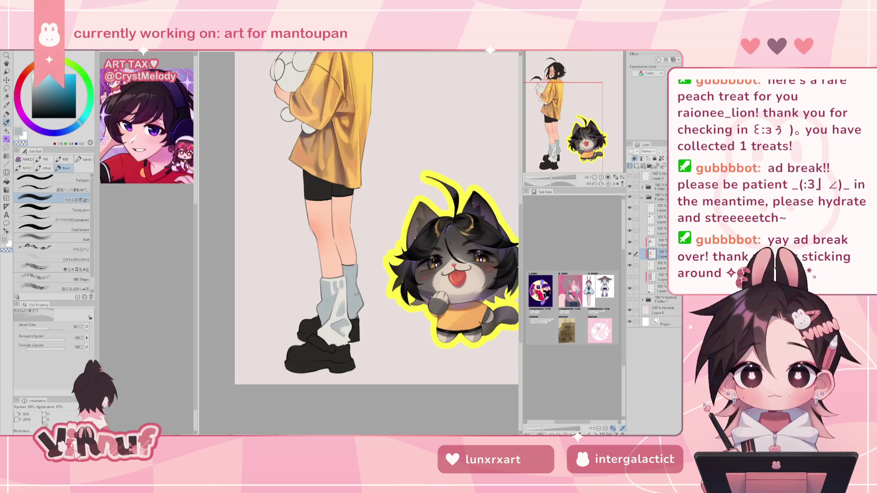
# Step: Shade the sock hem in grey-blue, then fit the whole illustration in the window
pyautogui.keyDown('alt'); pyautogui.click(340, 293); pyautogui.keyUp('alt')
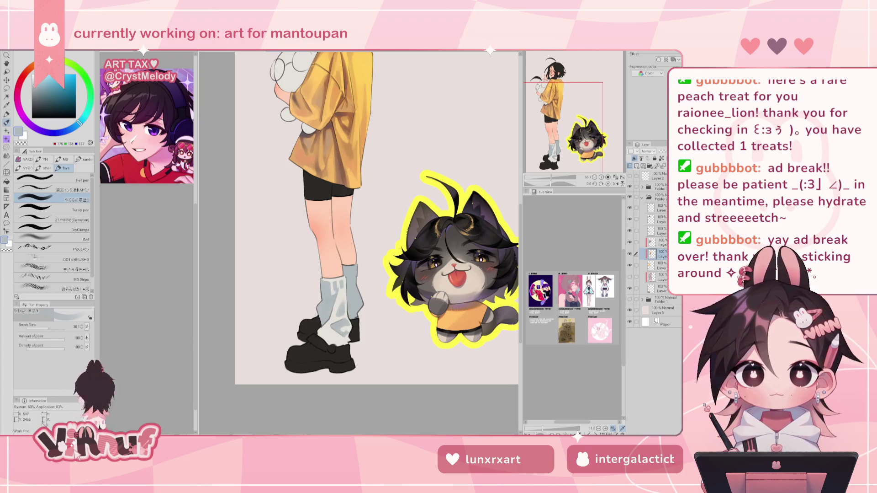
pyautogui.moveTo(336, 343)
pyautogui.mouseDown()
pyautogui.moveTo(329, 332)
pyautogui.moveTo(342, 342)
pyautogui.mouseUp()
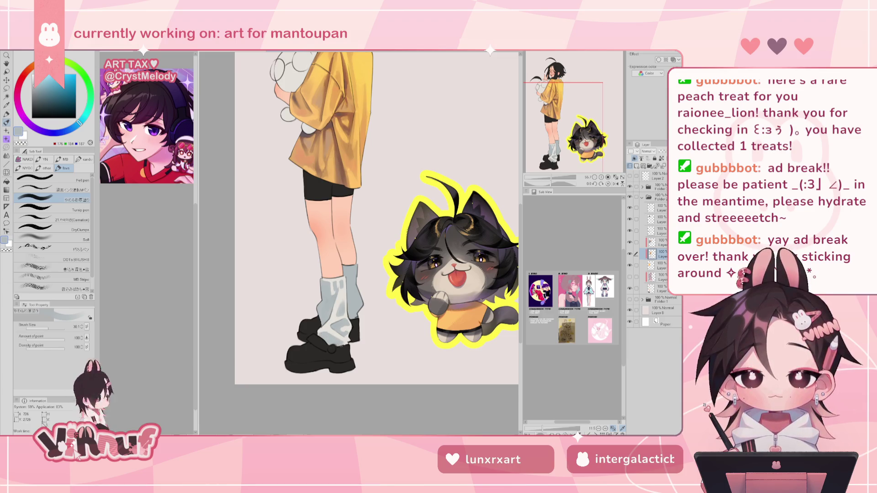
pyautogui.moveTo(551, 177); pyautogui.dragTo(555, 178)
pyautogui.press('h')
pyautogui.press('h')
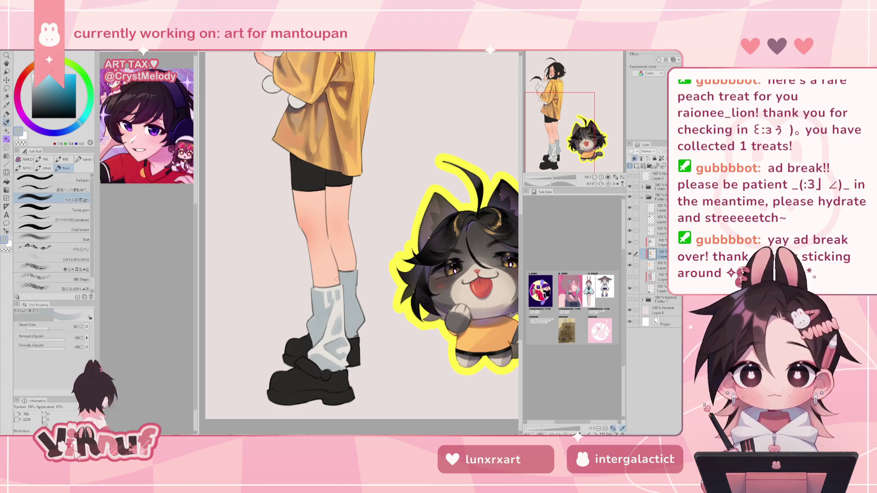
pyautogui.press('c')
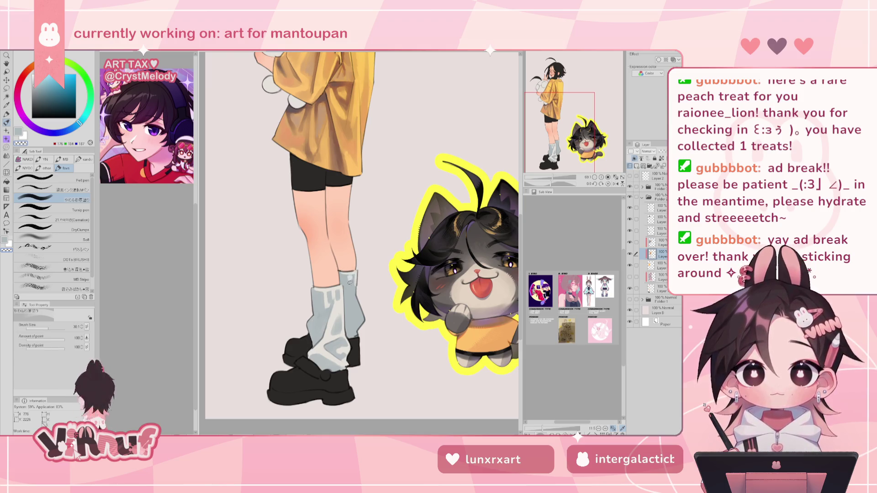
pyautogui.hotkey('ctrl', '0')
pyautogui.scroll(1, 438, 156)
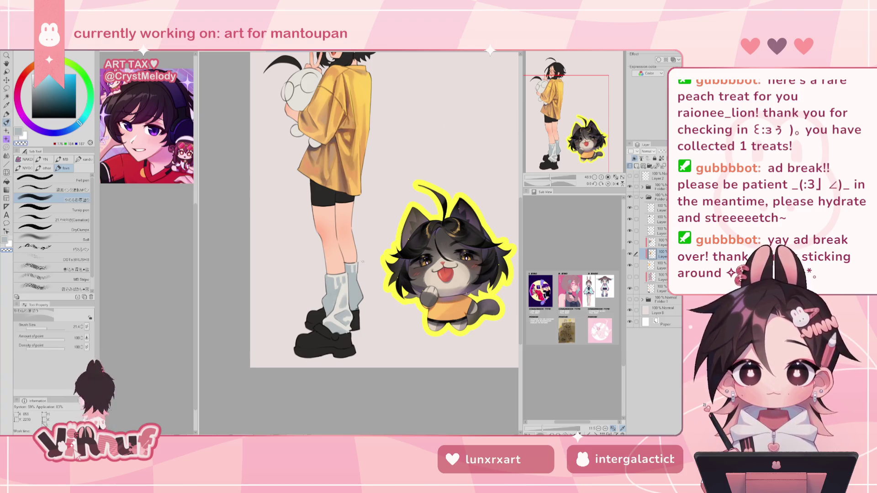
# Step: Sample the darker grey-blue and beige sock tones and mirror the canvas to check
pyautogui.keyDown('alt'); pyautogui.click(356, 270); pyautogui.keyUp('alt')
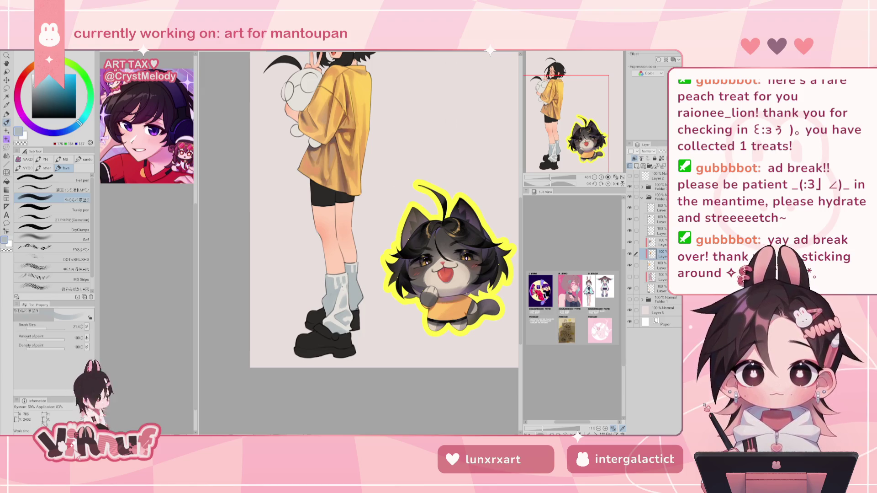
pyautogui.keyDown('alt'); pyautogui.click(341, 284); pyautogui.keyUp('alt')
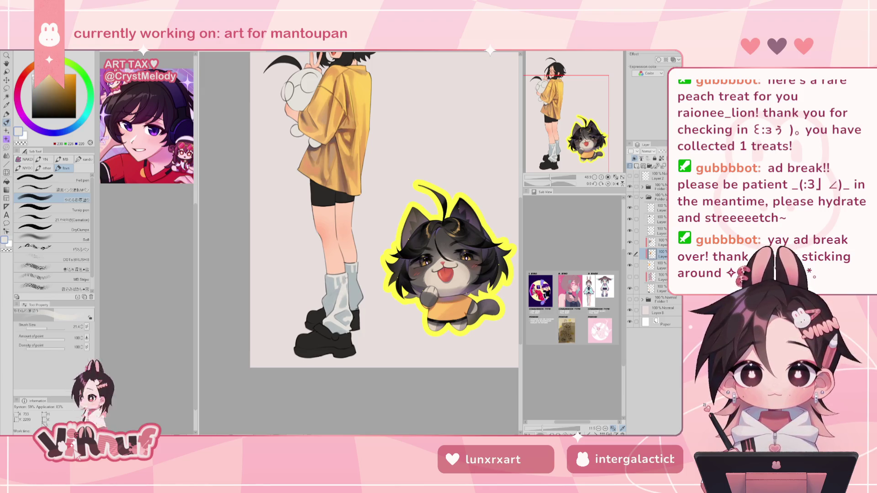
pyautogui.press('c')
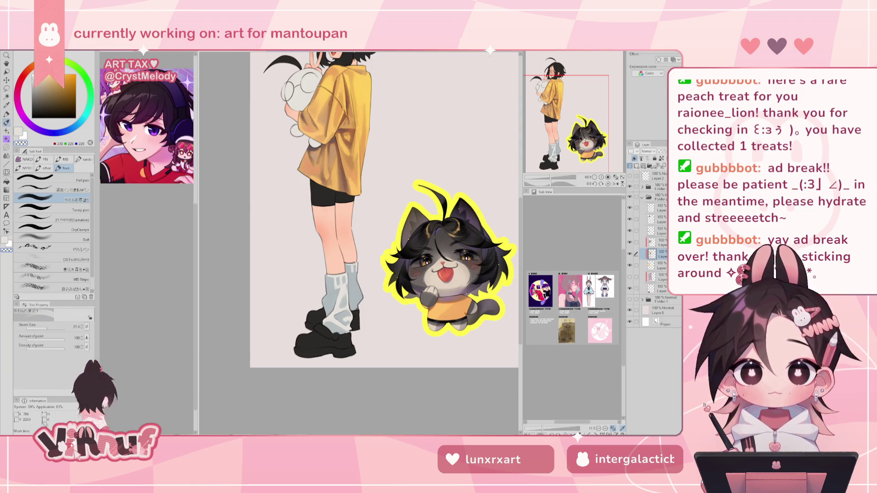
pyautogui.press('h')
pyautogui.press('h')
pyautogui.press('c')
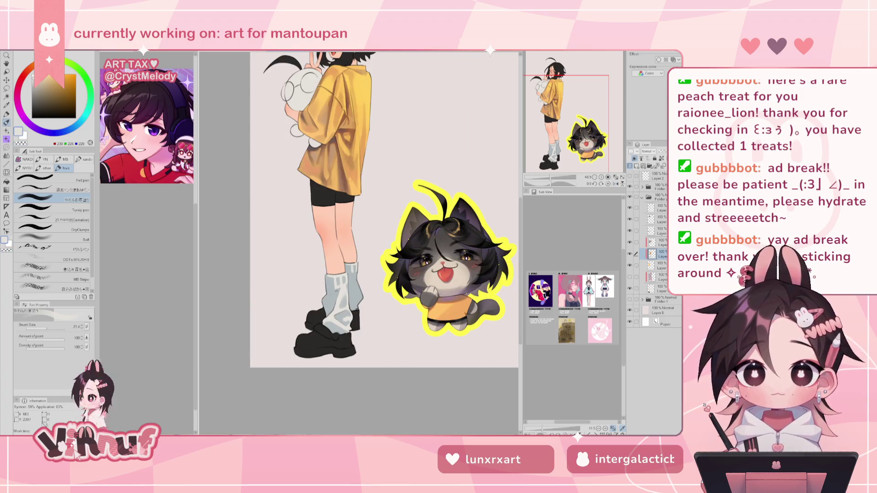
# Step: Resample the sock grey-blue, recheck the mirrored legs, and resize the brush from 52 to 18.6
pyautogui.keyDown('alt'); pyautogui.click(342, 288); pyautogui.keyUp('alt')
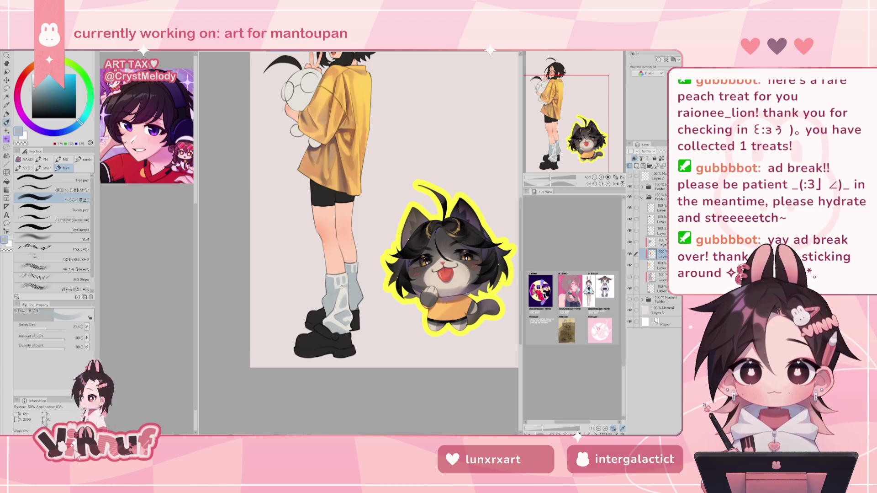
pyautogui.press('h')
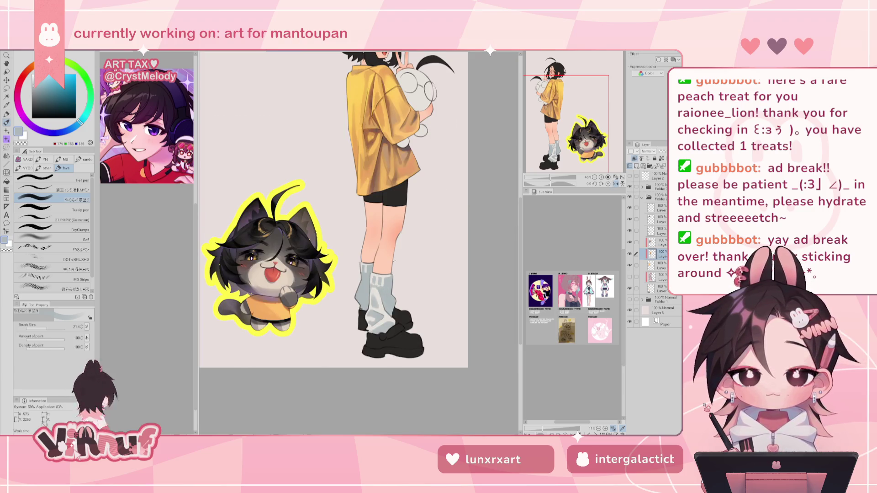
pyautogui.press('h')
pyautogui.scroll(-3, 390, 239)
pyautogui.scroll(3, 390, 239)
pyautogui.moveTo(334, 250); pyautogui.dragTo(342, 286)
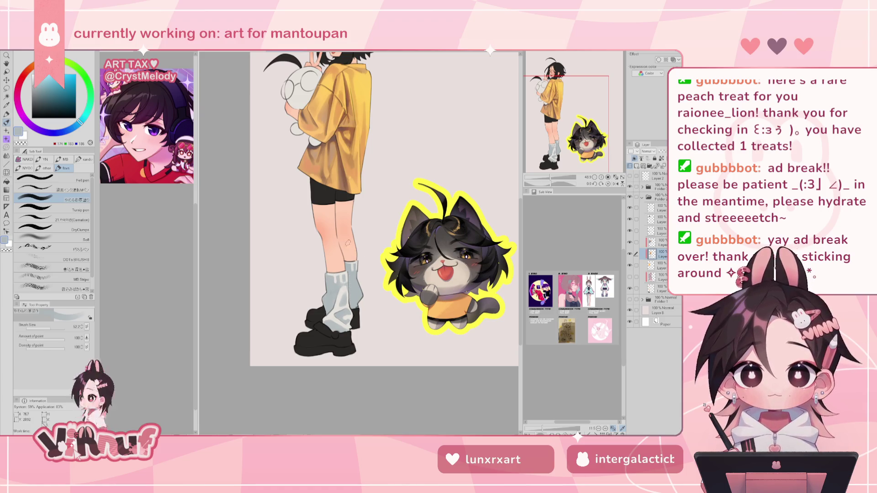
pyautogui.press('[')
pyautogui.press('[')
pyautogui.press('[')
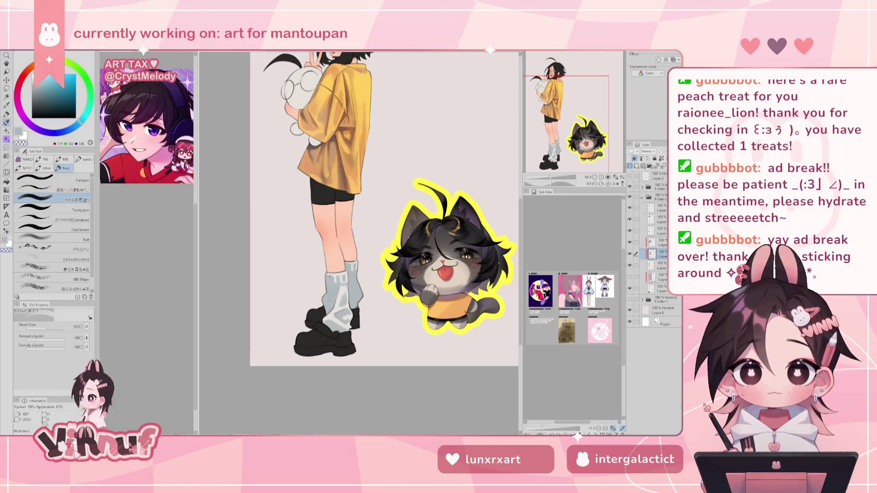
# Step: Resize the brush to 48.8, then 13.2, mirroring the canvas to check the legs
pyautogui.press('h')
pyautogui.press('h')
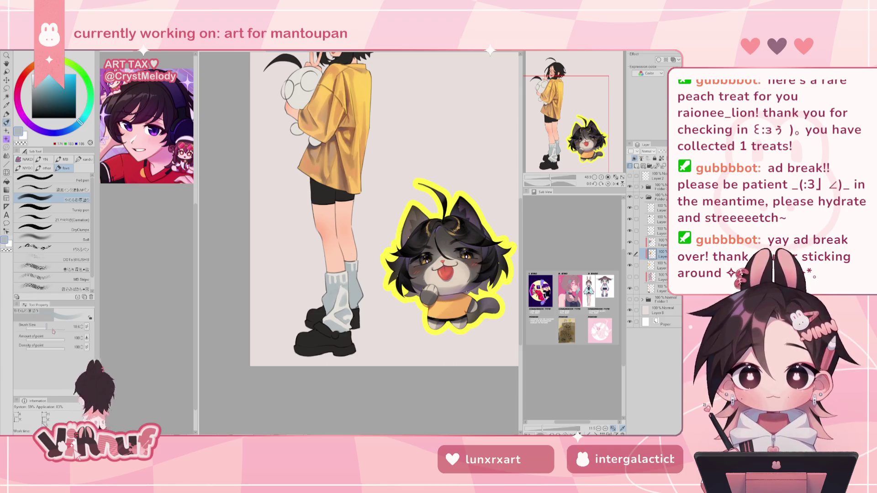
pyautogui.moveTo(54, 330); pyautogui.dragTo(67, 327)
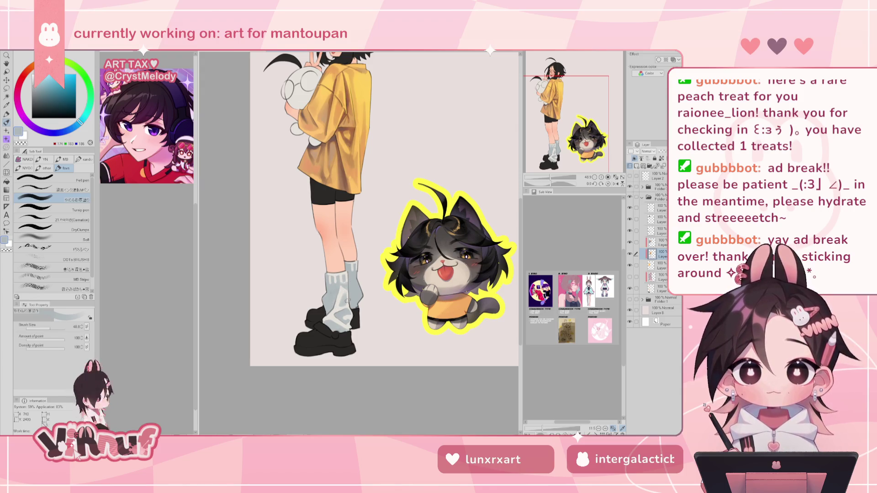
pyautogui.click(46, 328)
pyautogui.press('h')
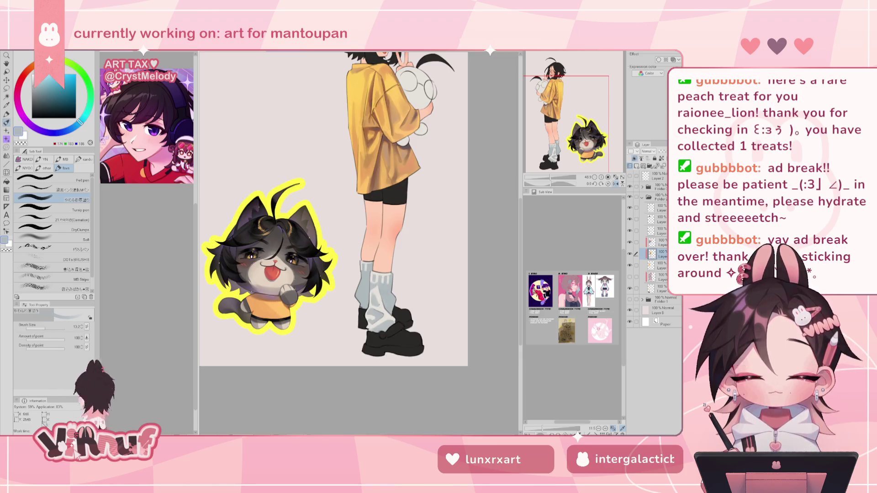
pyautogui.press('h')
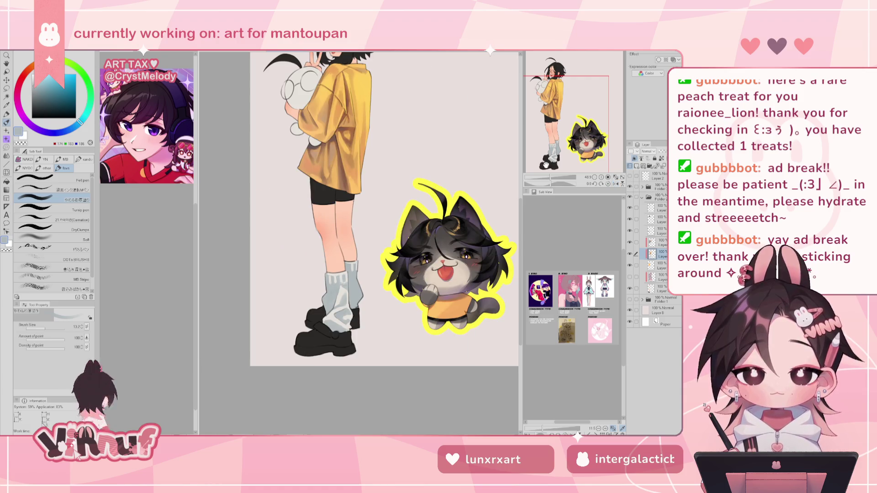
# Step: Check the whole canvas, then erase stray knee marks with transparent colour at brush size 32.3
pyautogui.moveTo(552, 177)
pyautogui.mouseDown()
pyautogui.moveTo(545, 182)
pyautogui.moveTo(551, 178)
pyautogui.mouseUp()
pyautogui.press('h')
pyautogui.press('h')
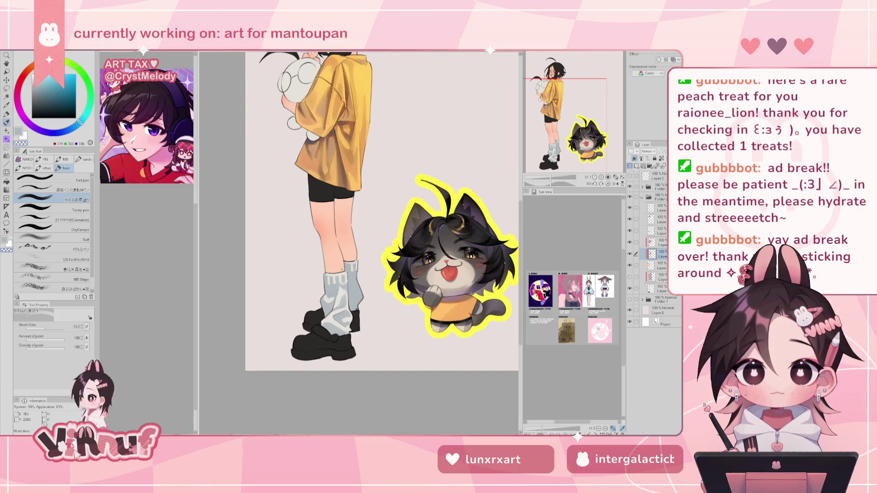
pyautogui.press('x')
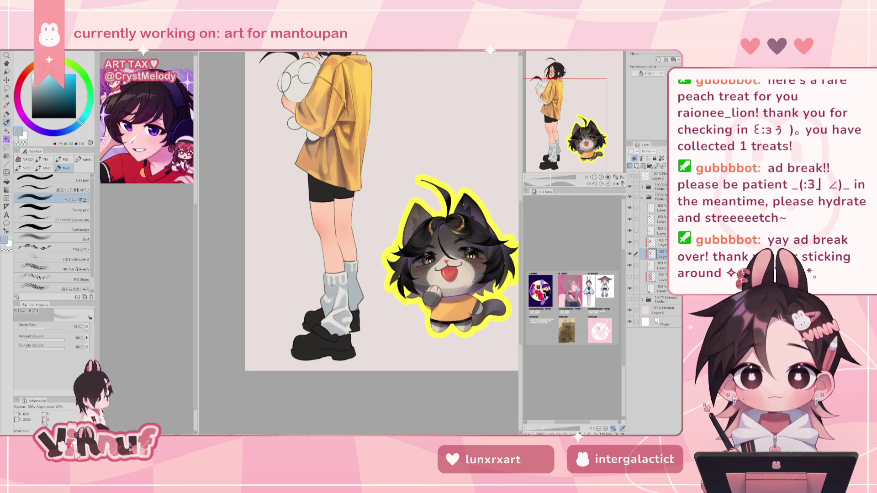
pyautogui.press('c')
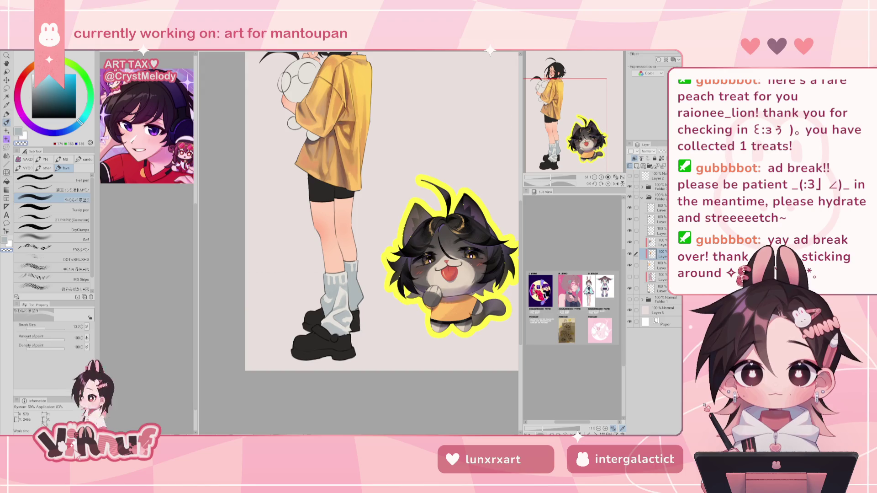
pyautogui.scroll(-5, 384, 210)
pyautogui.scroll(4, 383, 210)
pyautogui.press(']')
pyautogui.press(']')
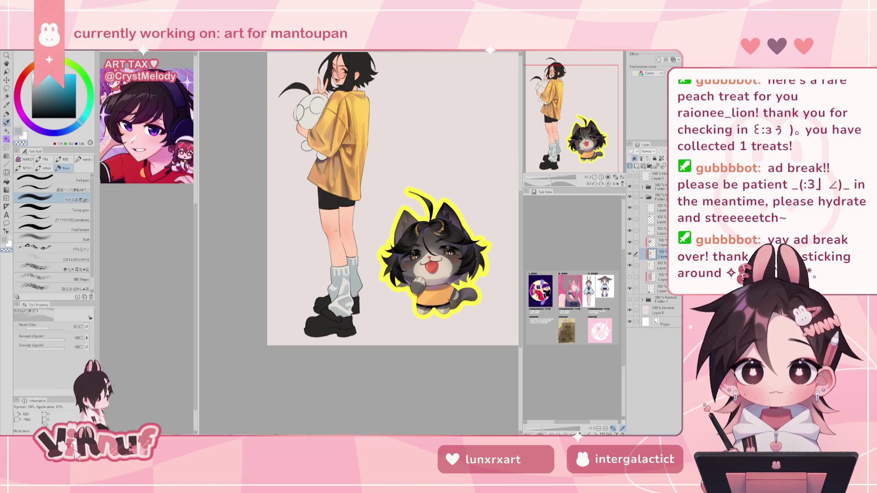
# Step: Check the mirrored figure and toggle a layer's visibility to compare the shirt shading
pyautogui.press('c')
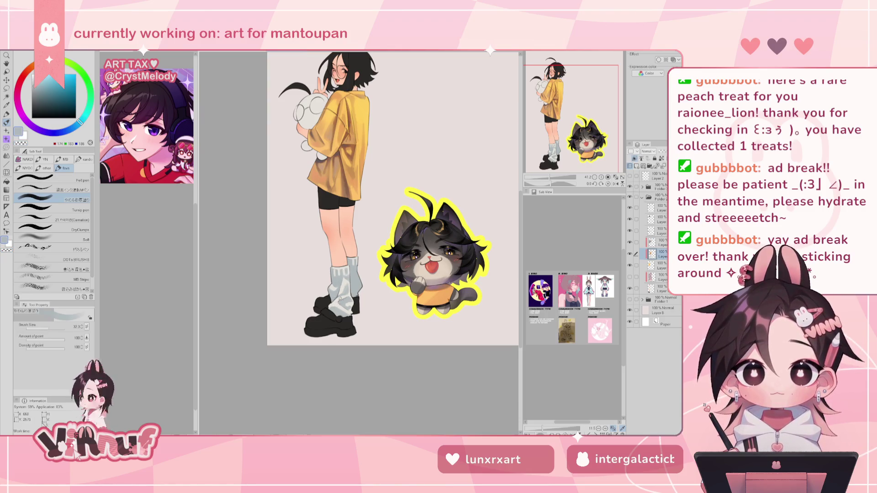
pyautogui.press('c')
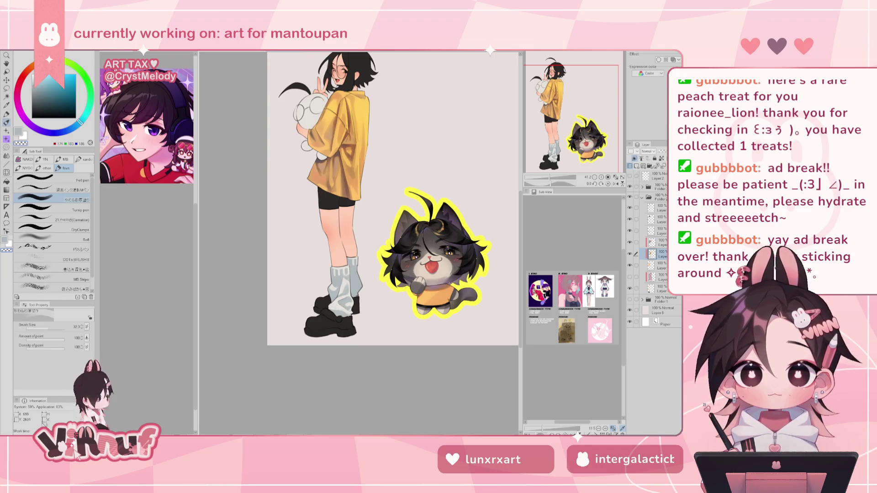
pyautogui.press('h')
pyautogui.press('h')
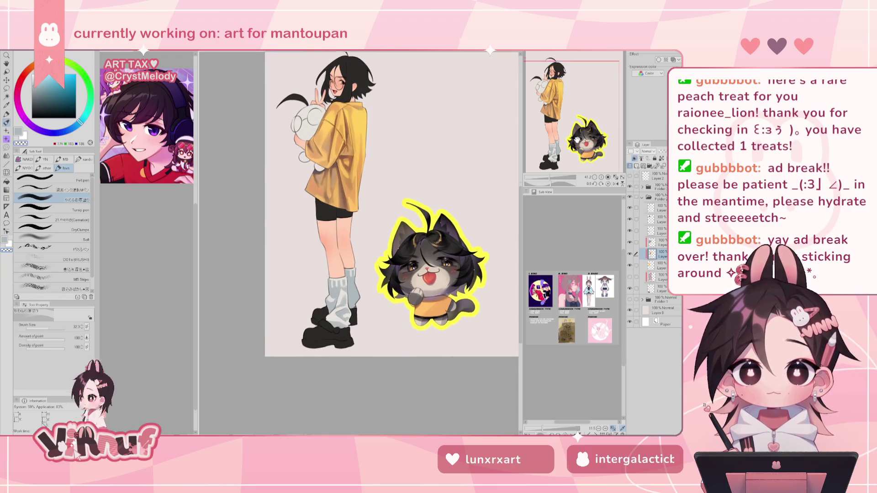
pyautogui.scroll(2, 389, 228)
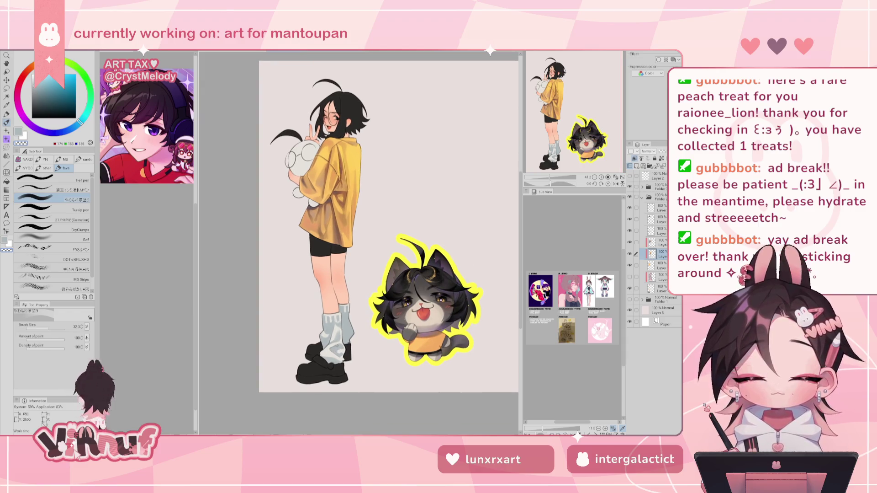
pyautogui.scroll(2, 353, 294)
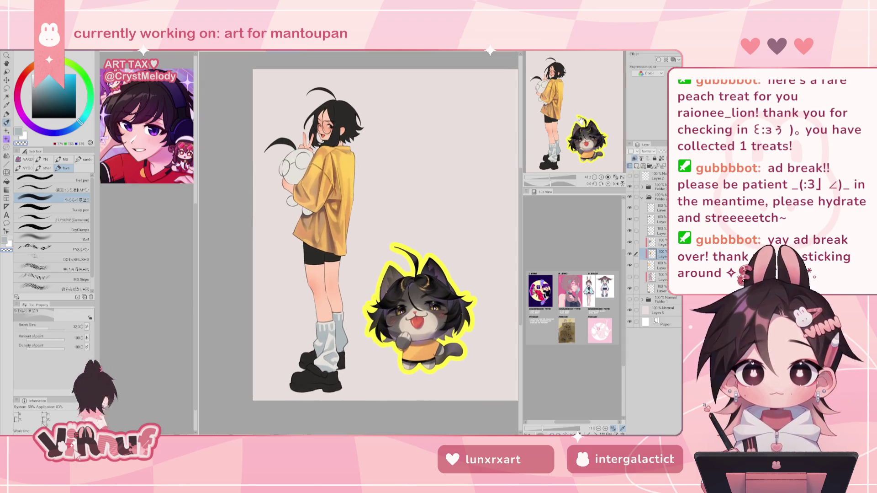
pyautogui.moveTo(584, 119); pyautogui.dragTo(583, 118)
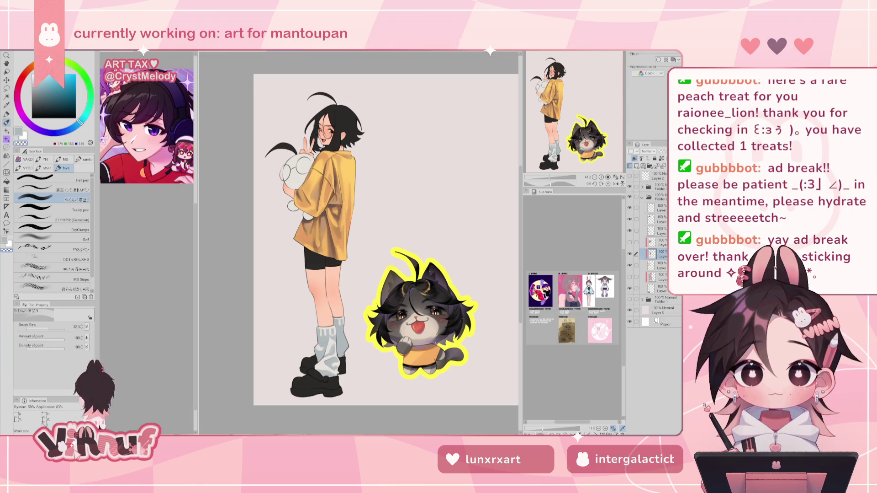
pyautogui.click(630, 254)
pyautogui.click(630, 253)
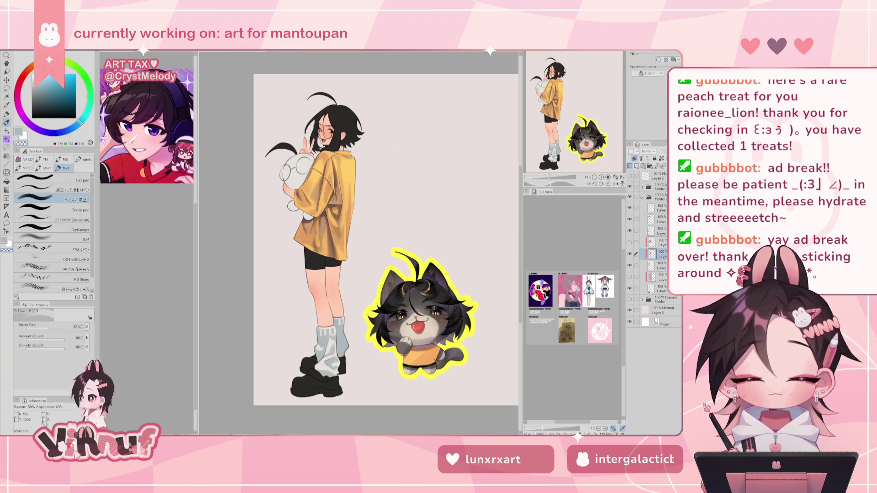
# Step: Shade the shirt with orange-brown, darker brown and bright yellow tones sampled from it
pyautogui.keyDown('alt'); pyautogui.click(318, 227); pyautogui.keyUp('alt')
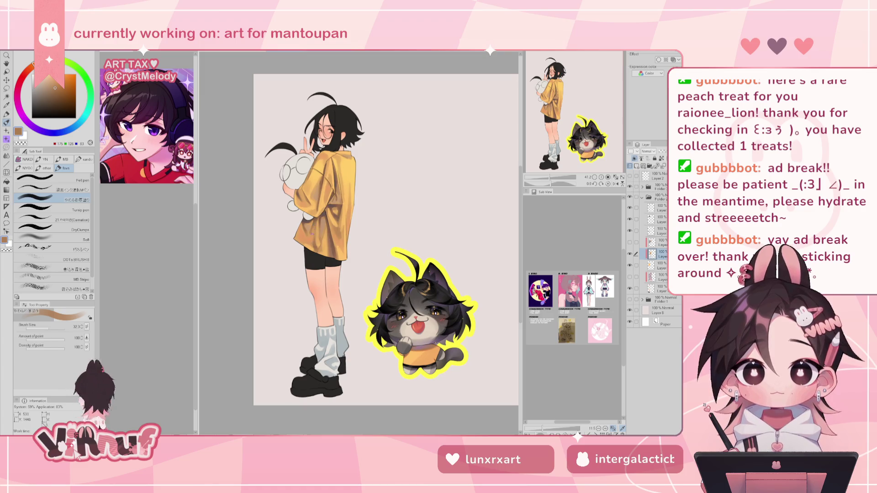
pyautogui.keyDown('alt'); pyautogui.click(316, 228); pyautogui.keyUp('alt')
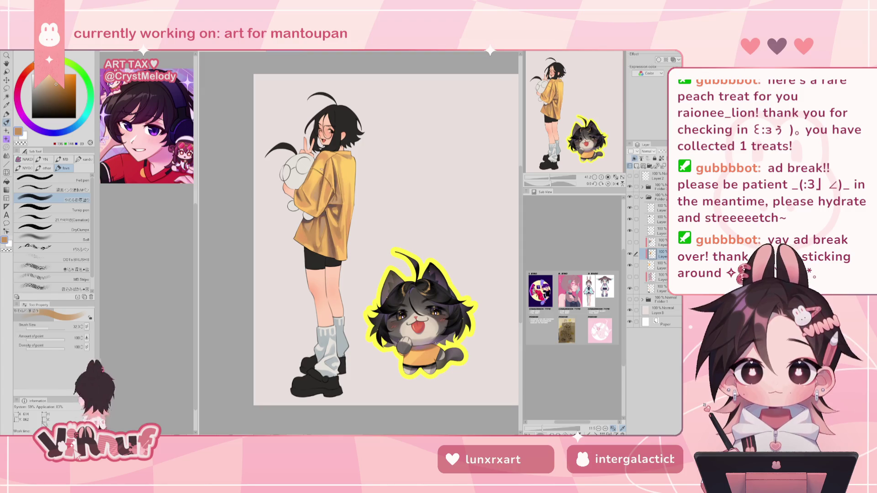
pyautogui.keyDown('alt'); pyautogui.click(305, 224); pyautogui.keyUp('alt')
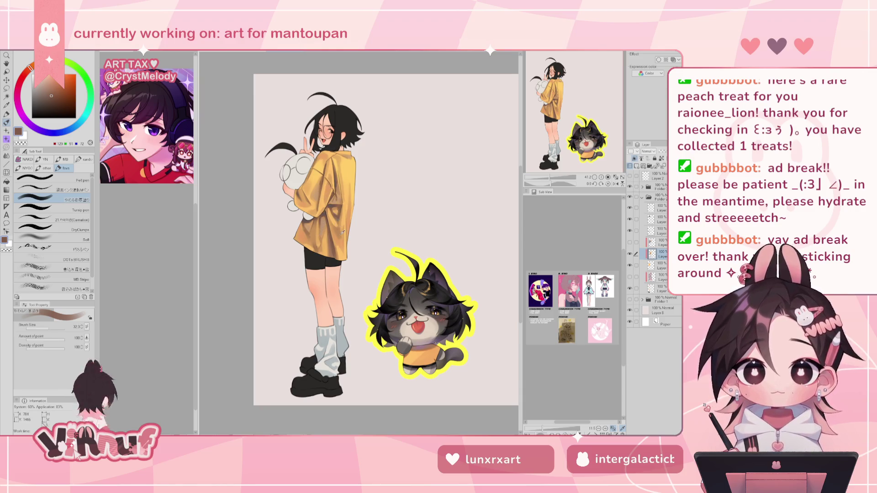
pyautogui.keyDown('alt'); pyautogui.click(341, 254); pyautogui.keyUp('alt')
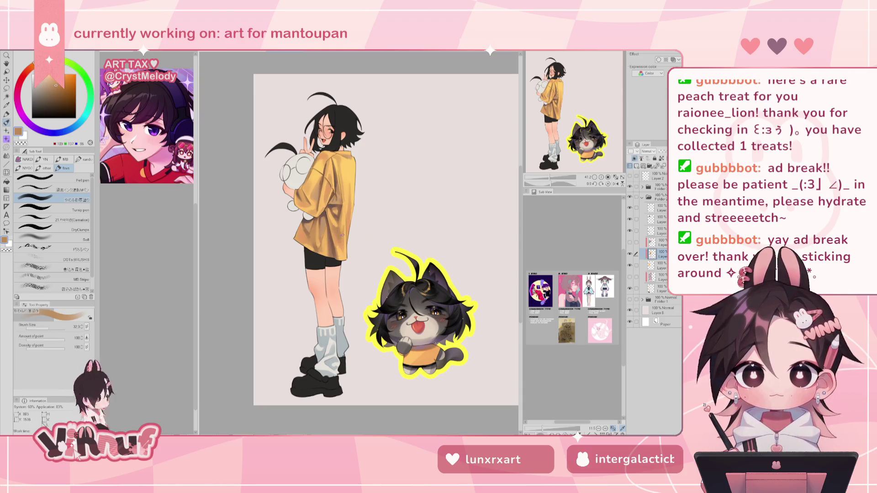
pyautogui.keyDown('alt'); pyautogui.click(342, 234); pyautogui.keyUp('alt')
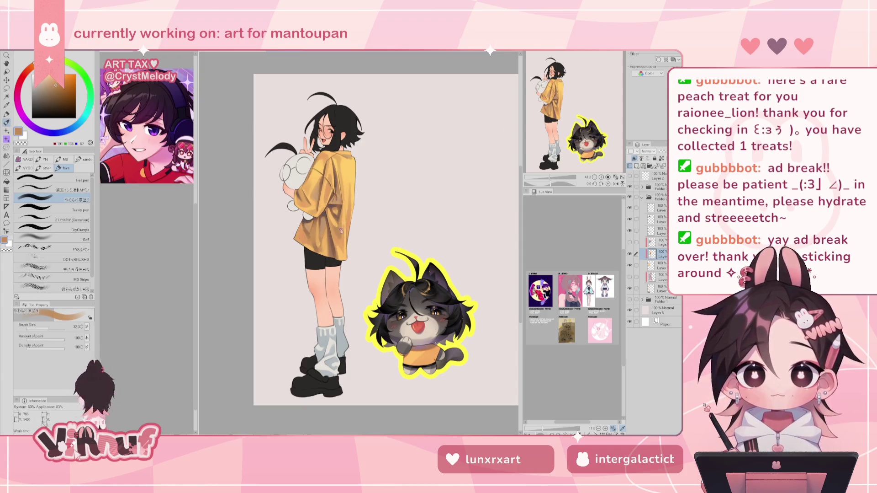
pyautogui.keyDown('alt'); pyautogui.click(335, 213); pyautogui.keyUp('alt')
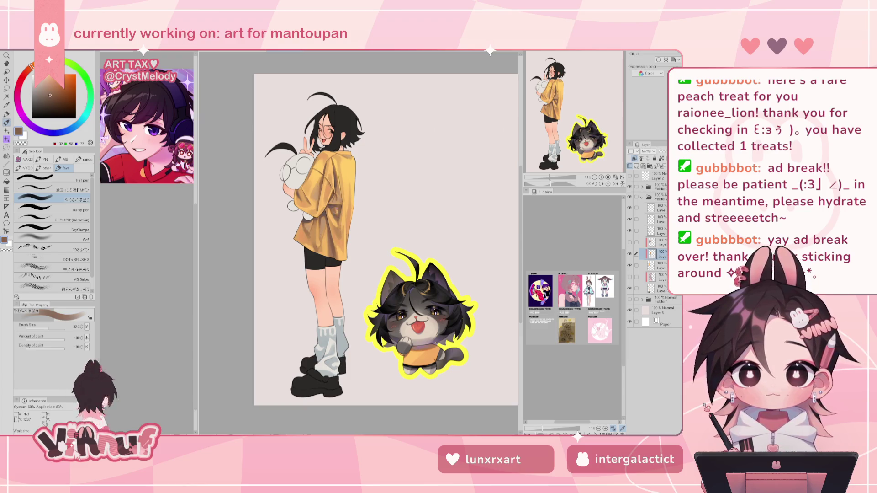
pyautogui.keyDown('alt'); pyautogui.click(332, 212); pyautogui.keyUp('alt')
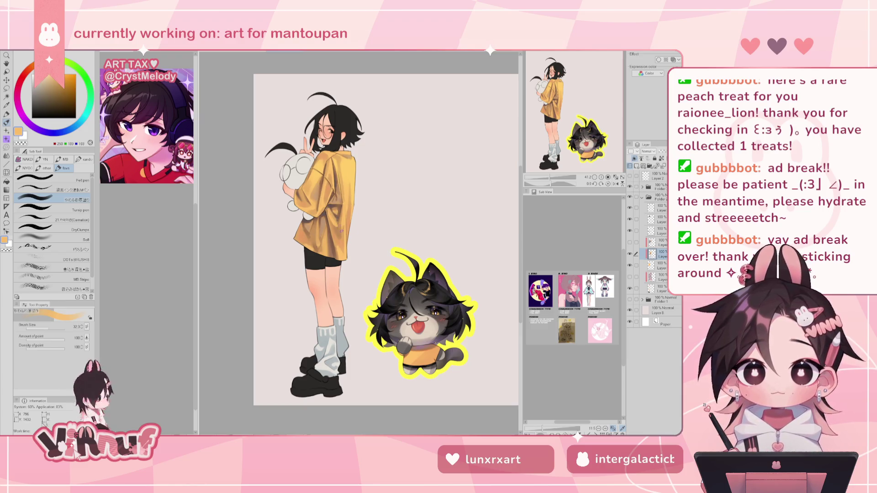
pyautogui.keyDown('alt'); pyautogui.click(333, 212); pyautogui.keyUp('alt')
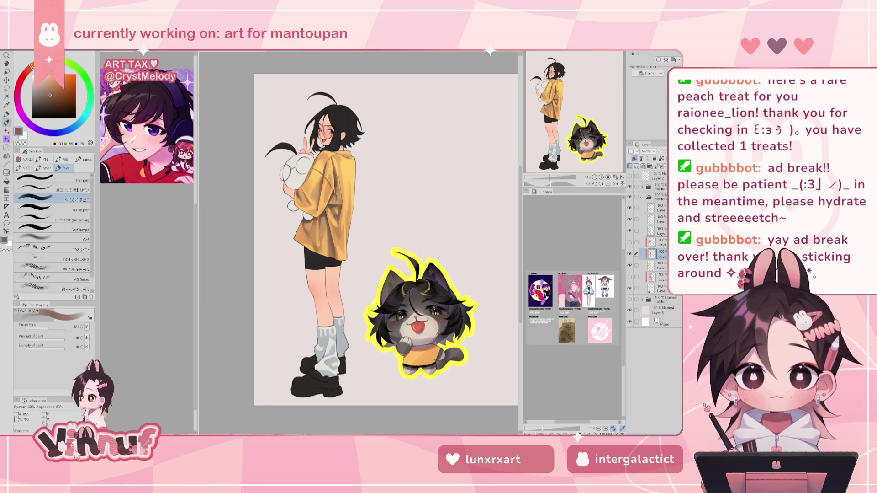
pyautogui.press('h')
pyautogui.press('h')
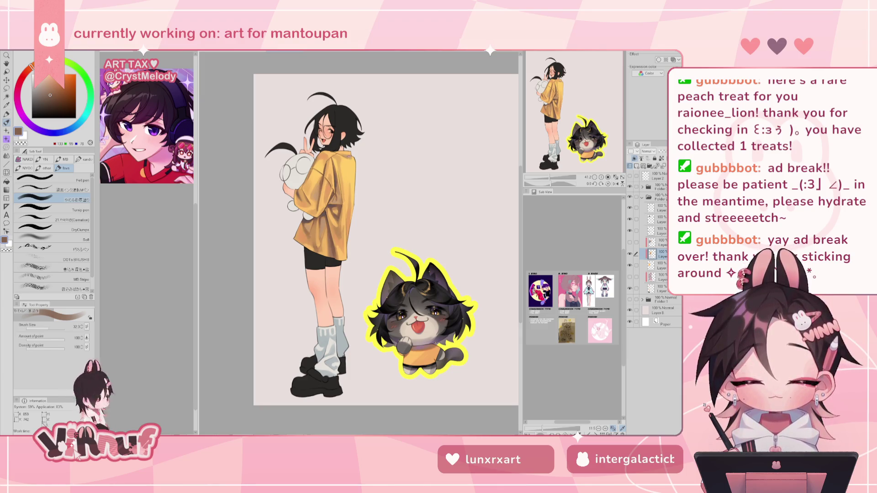
pyautogui.moveTo(585, 92); pyautogui.dragTo(585, 98)
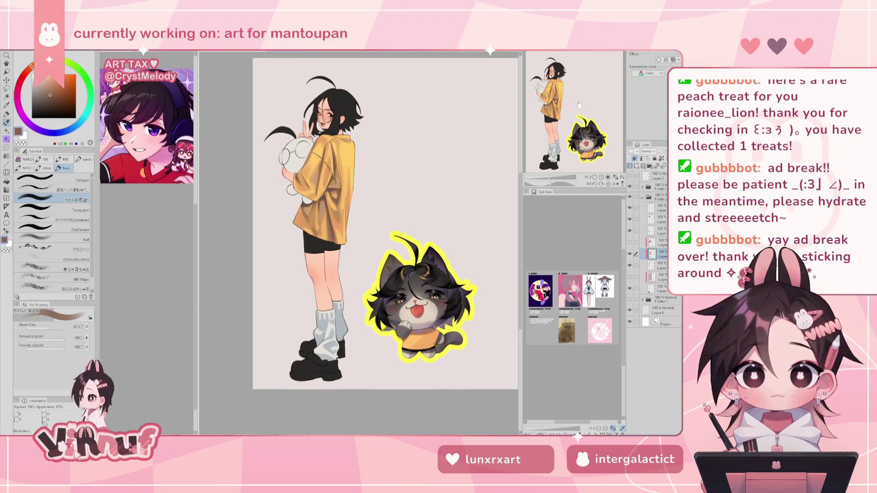
# Step: Mix a darker, hue-shifted grey for the sock shadows from the sampled grey-blue
pyautogui.keyDown('alt'); pyautogui.click(327, 315); pyautogui.keyUp('alt')
pyautogui.click(36, 93)
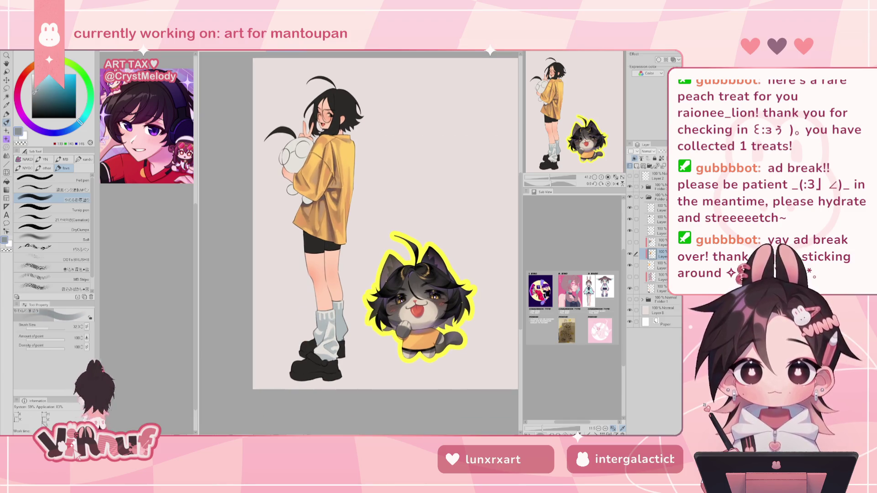
pyautogui.moveTo(35, 93); pyautogui.dragTo(37, 94)
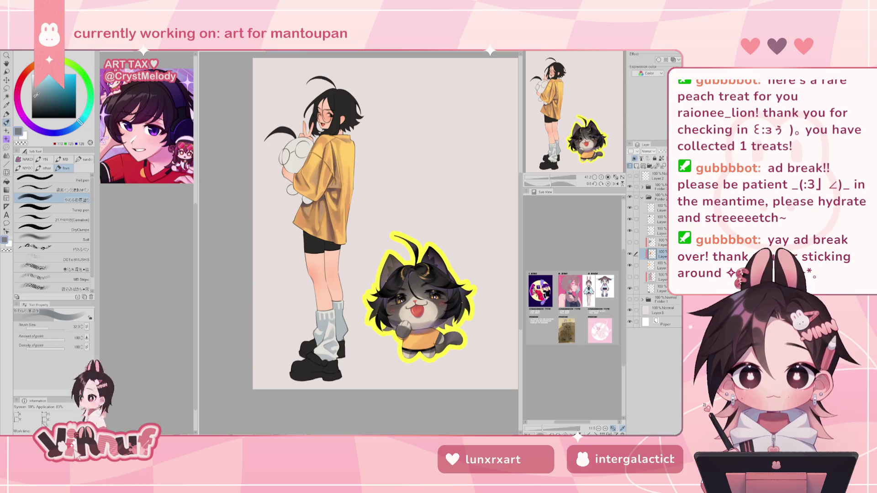
pyautogui.click(62, 132)
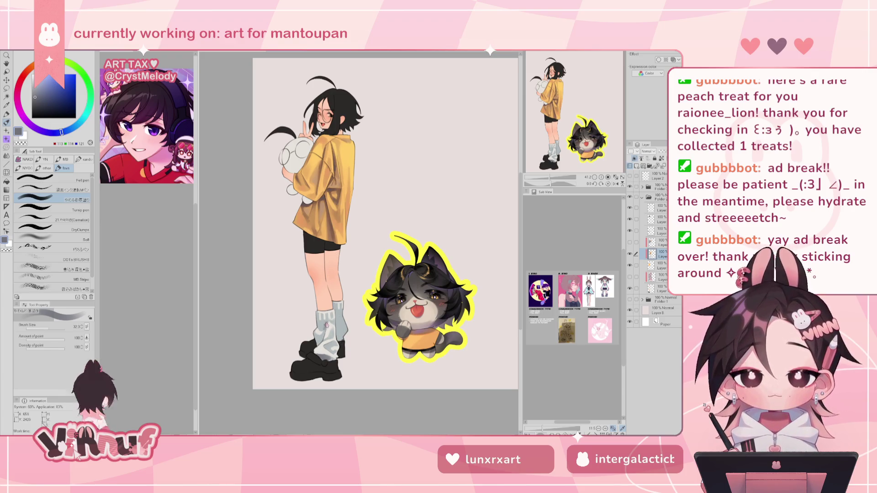
pyautogui.keyDown('alt'); pyautogui.click(325, 325); pyautogui.keyUp('alt')
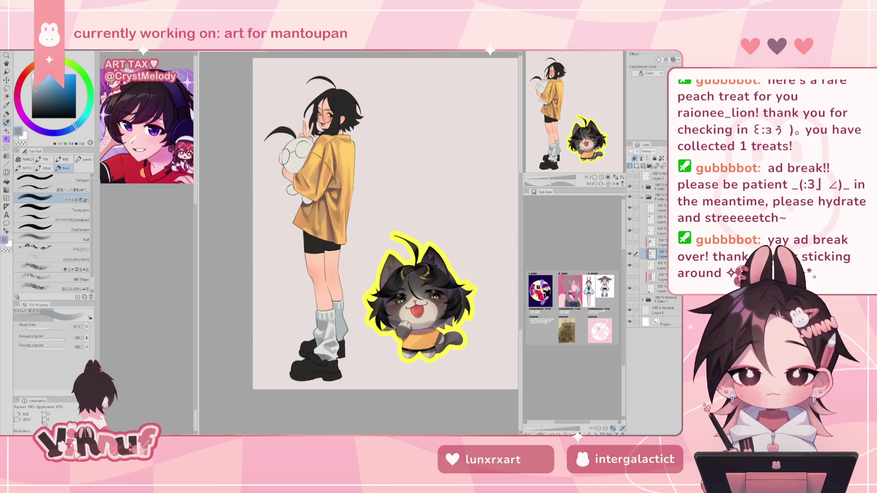
# Step: Paint light and warm light grey on the leg warmers, mirroring the drawing to check
pyautogui.press('h')
pyautogui.press('h')
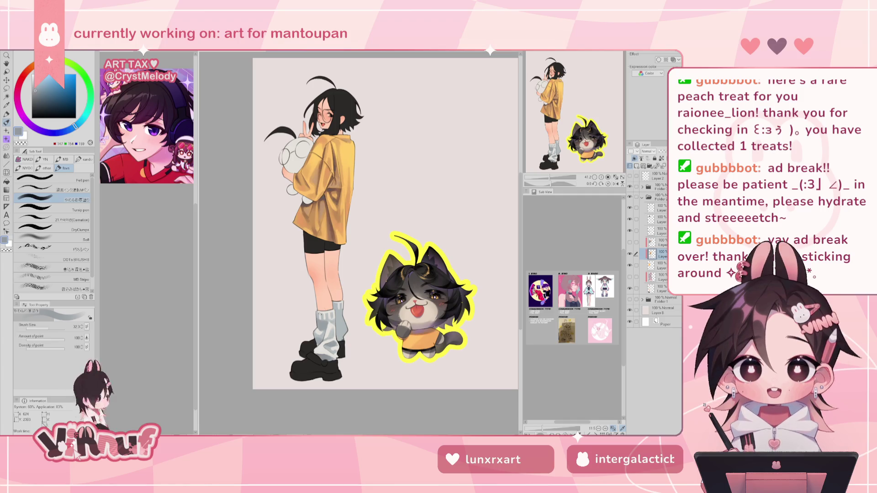
pyautogui.press('h')
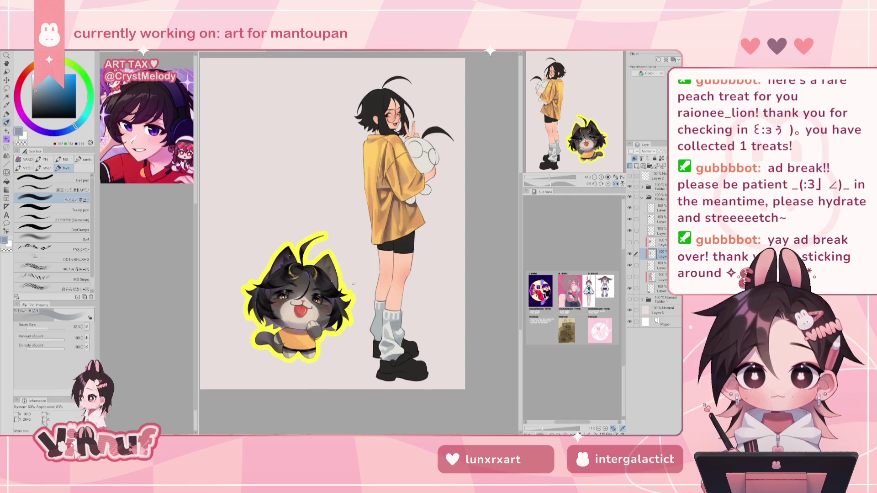
pyautogui.press('h')
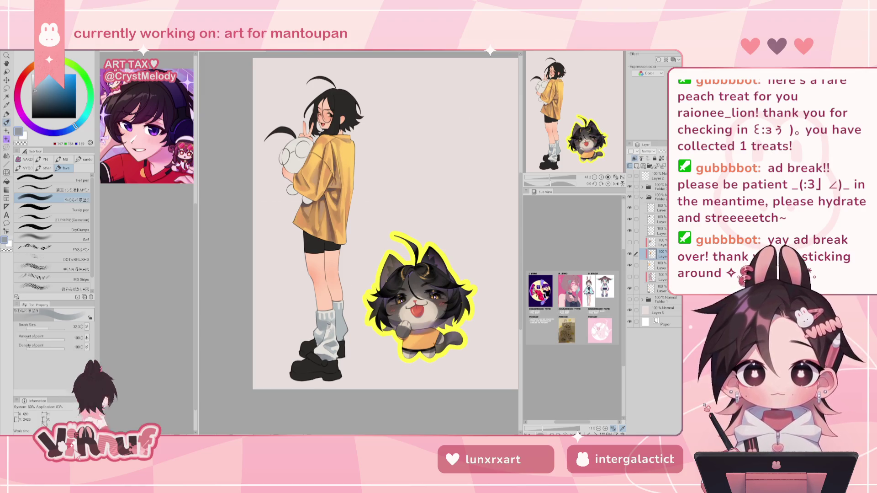
pyautogui.keyDown('alt'); pyautogui.click(329, 325); pyautogui.keyUp('alt')
pyautogui.press('h')
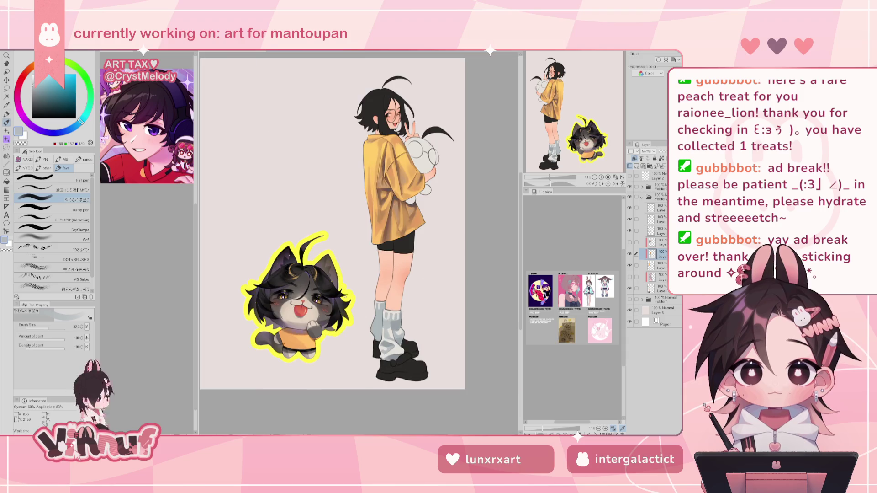
pyautogui.press('h')
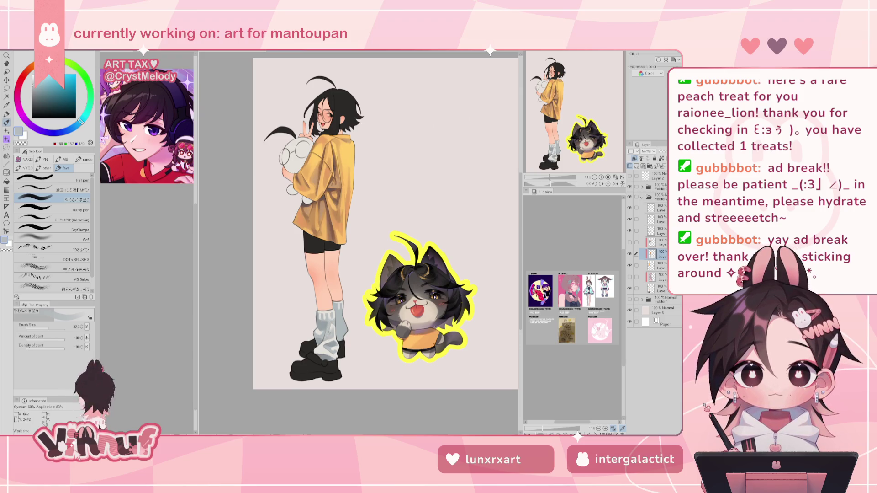
pyautogui.keyDown('alt'); pyautogui.click(330, 335); pyautogui.keyUp('alt')
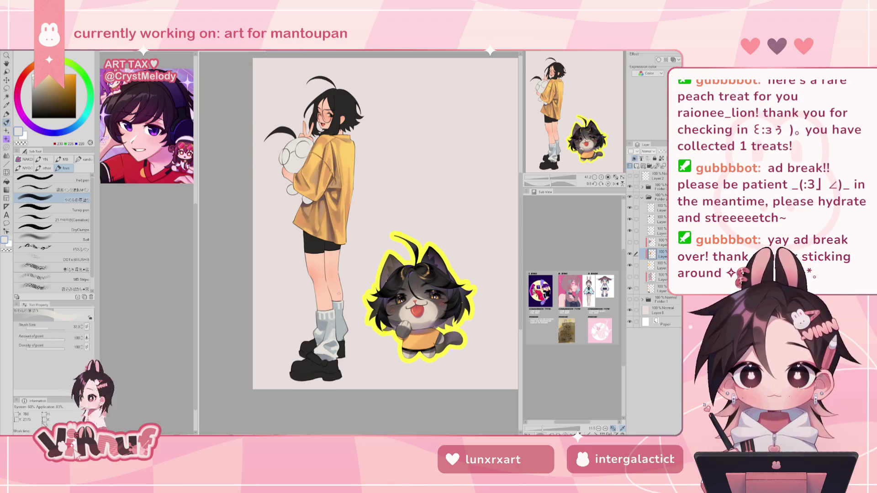
pyautogui.press('h')
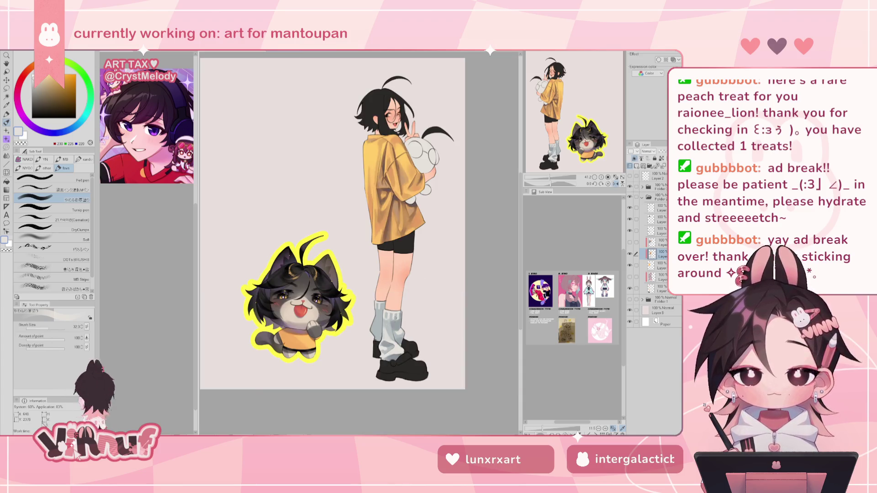
# Step: Alternate bluish, darker and lighter sock greys to deepen the leg-warmer shadows
pyautogui.keyDown('alt'); pyautogui.click(385, 325); pyautogui.keyUp('alt')
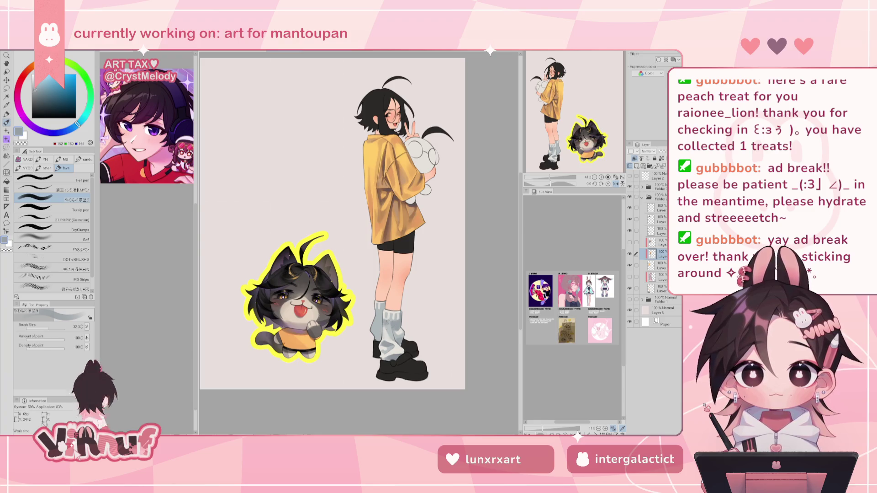
pyautogui.press('h')
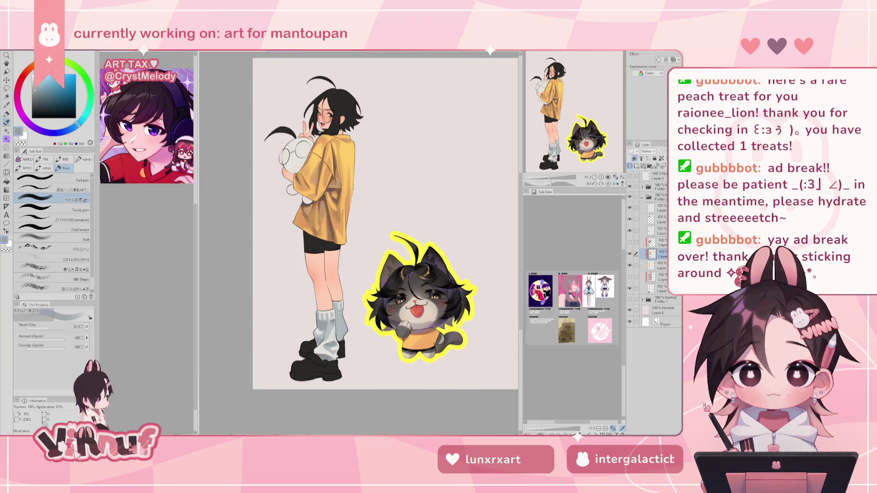
pyautogui.keyDown('alt'); pyautogui.click(332, 322); pyautogui.keyUp('alt')
pyautogui.keyDown('alt'); pyautogui.click(334, 316); pyautogui.keyUp('alt')
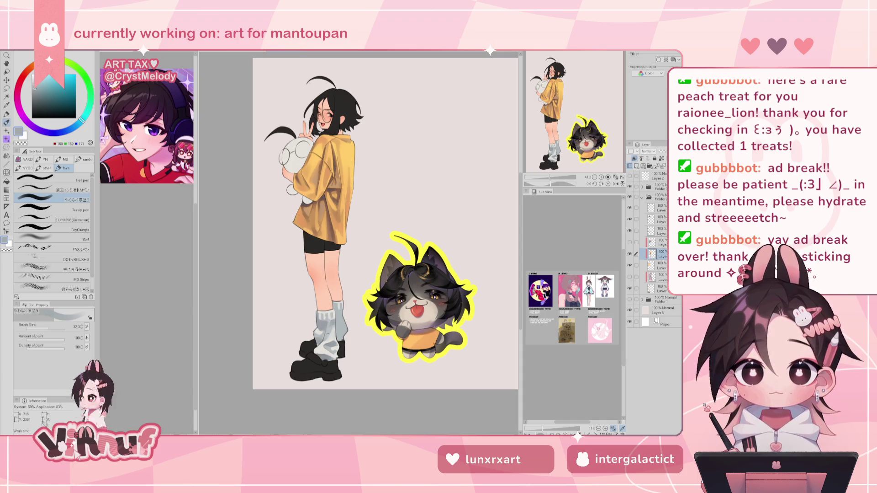
pyautogui.press('h')
pyautogui.press('h')
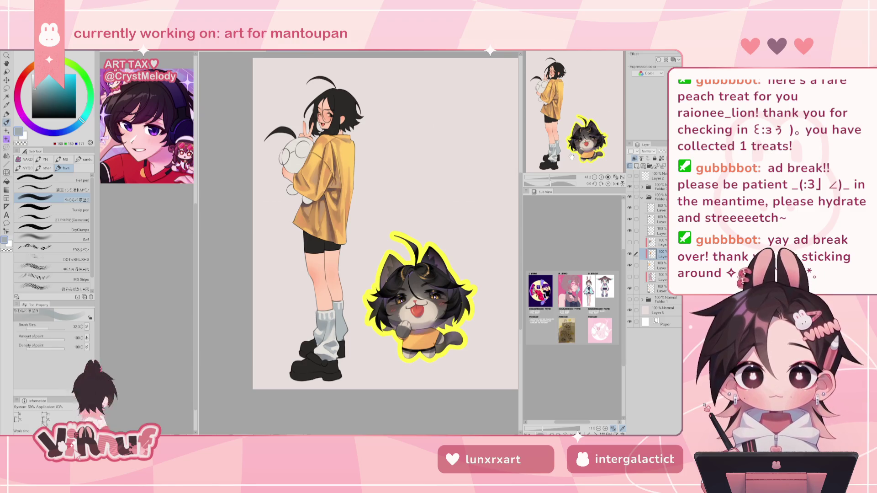
pyautogui.moveTo(387, 224); pyautogui.dragTo(394, 249)
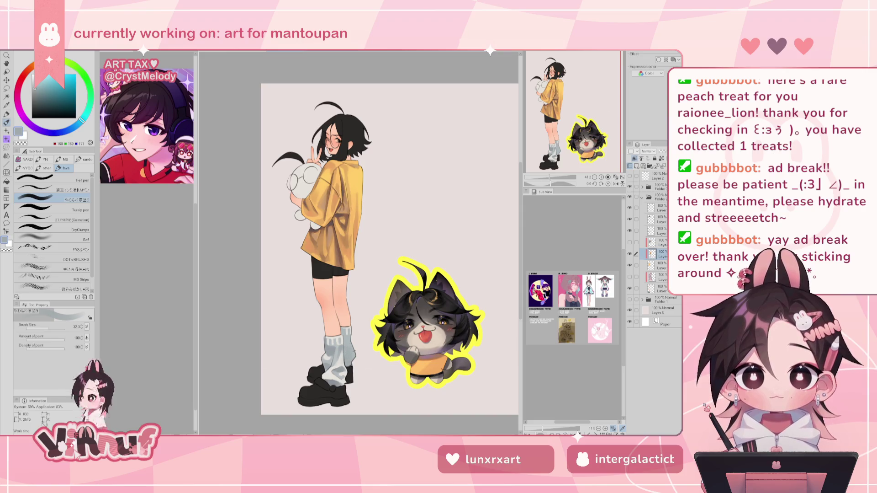
pyautogui.keyDown('alt'); pyautogui.click(326, 348); pyautogui.keyUp('alt')
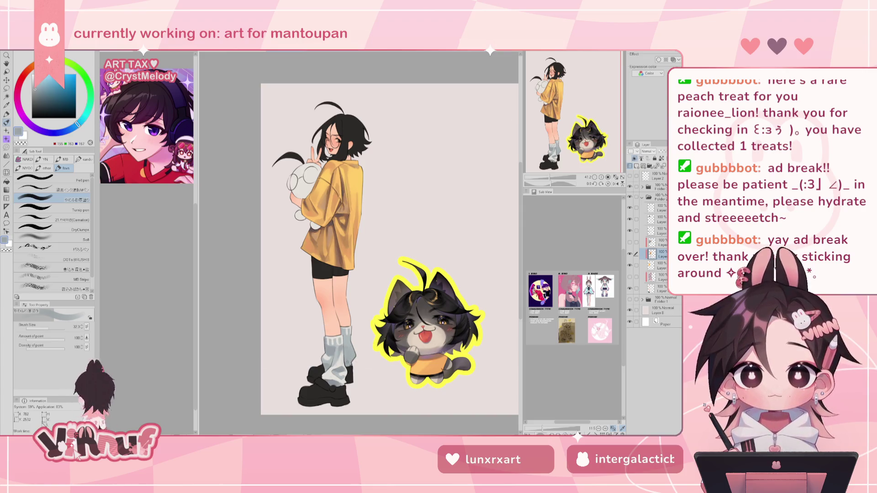
pyautogui.keyDown('alt'); pyautogui.click(349, 343); pyautogui.keyUp('alt')
pyautogui.click(616, 183)
pyautogui.click(616, 183)
pyautogui.moveTo(586, 144)
pyautogui.mouseDown()
pyautogui.moveTo(578, 158)
pyautogui.moveTo(575, 146)
pyautogui.mouseUp()
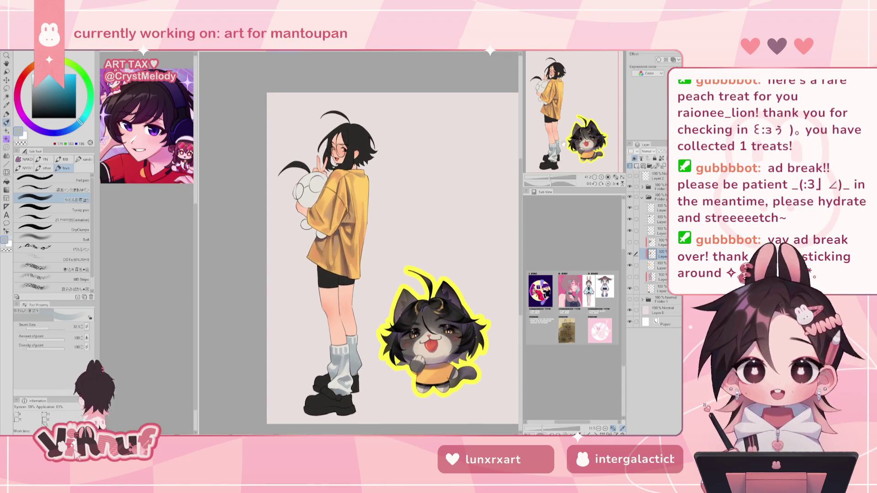
# Step: Shrink the brush and paint pale grey highlights on the leg warmers, checking the mirrored view
pyautogui.keyDown('alt'); pyautogui.click(348, 371); pyautogui.keyUp('alt')
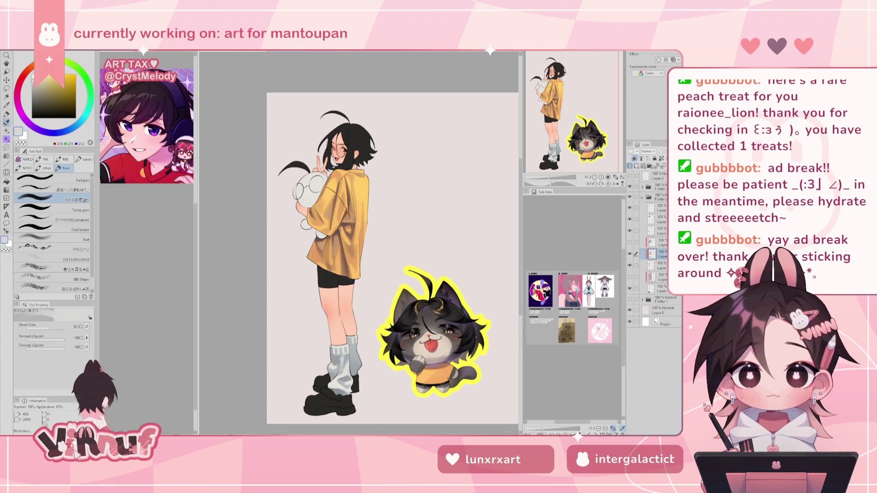
pyautogui.press('h')
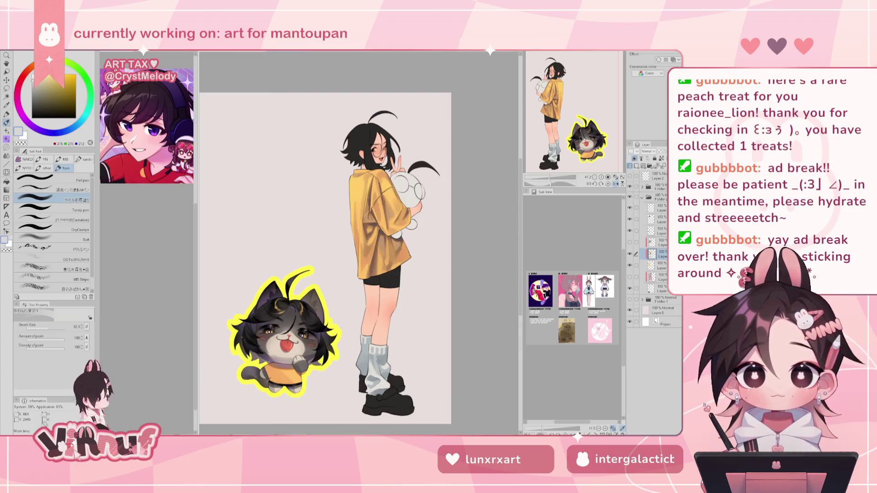
pyautogui.press('[')
pyautogui.press('[')
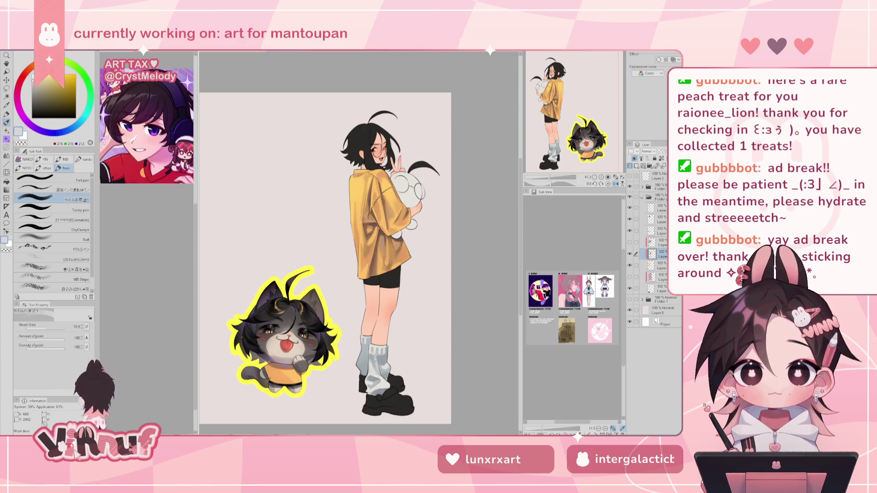
pyautogui.press('h')
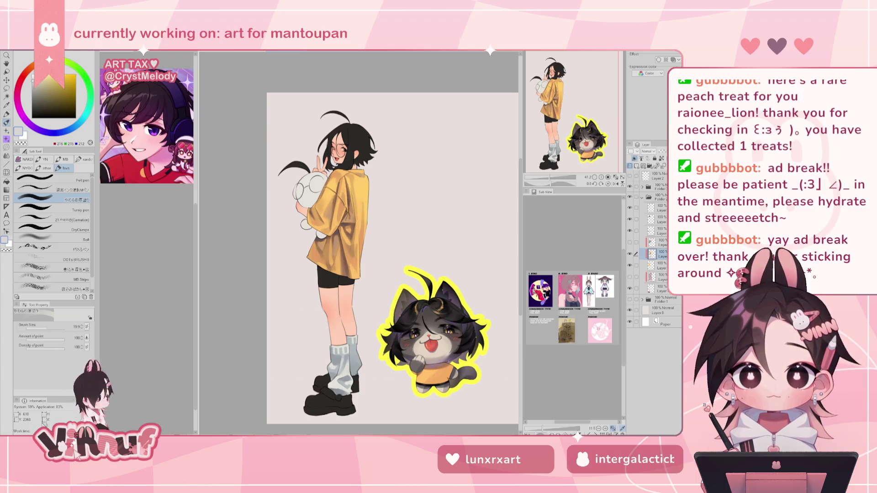
pyautogui.keyDown('alt'); pyautogui.click(354, 356); pyautogui.keyUp('alt')
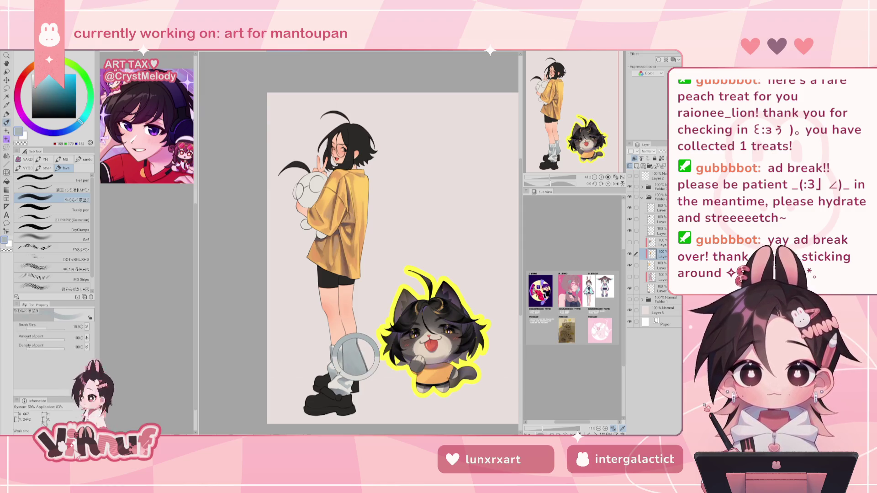
pyautogui.keyDown('alt'); pyautogui.click(348, 371); pyautogui.keyUp('alt')
pyautogui.keyDown('alt'); pyautogui.click(339, 352); pyautogui.keyUp('alt')
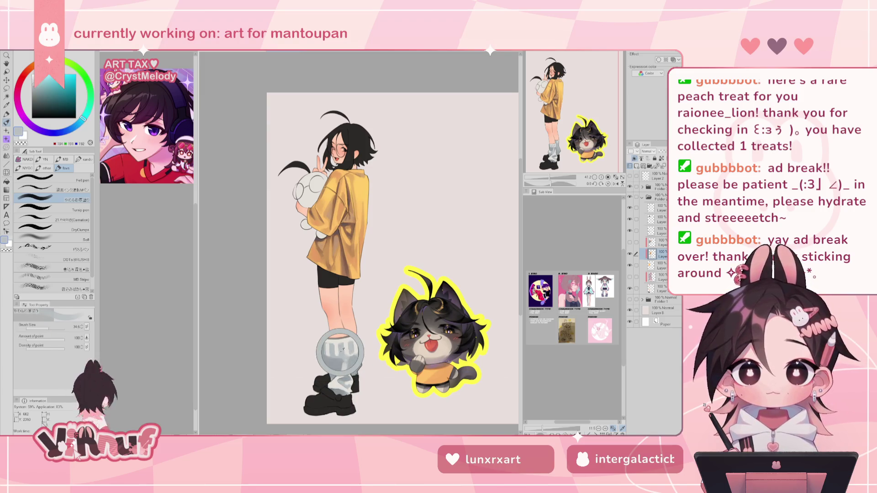
pyautogui.keyDown('alt'); pyautogui.click(340, 351); pyautogui.keyUp('alt')
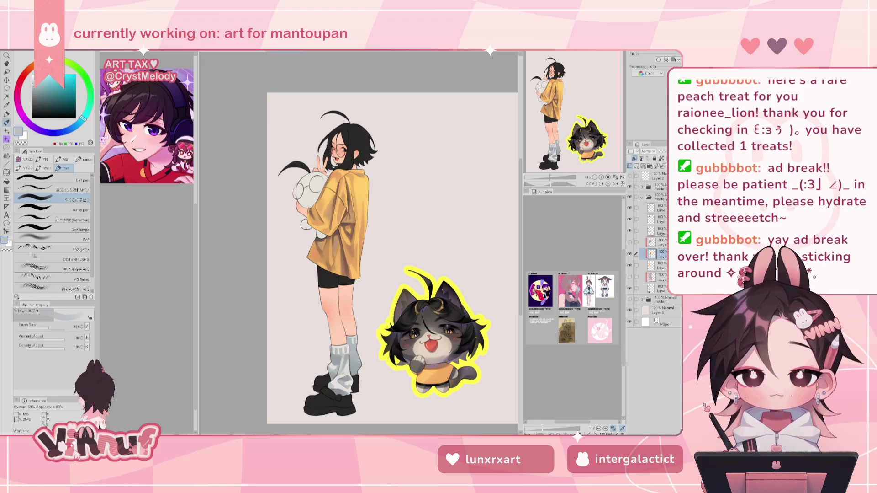
# Step: Shade the shirt folds with tan, lighter tan and darker brown sampled from it
pyautogui.press('h')
pyautogui.press('h')
pyautogui.moveTo(587, 129); pyautogui.dragTo(579, 129)
pyautogui.click(630, 253)
pyautogui.click(631, 254)
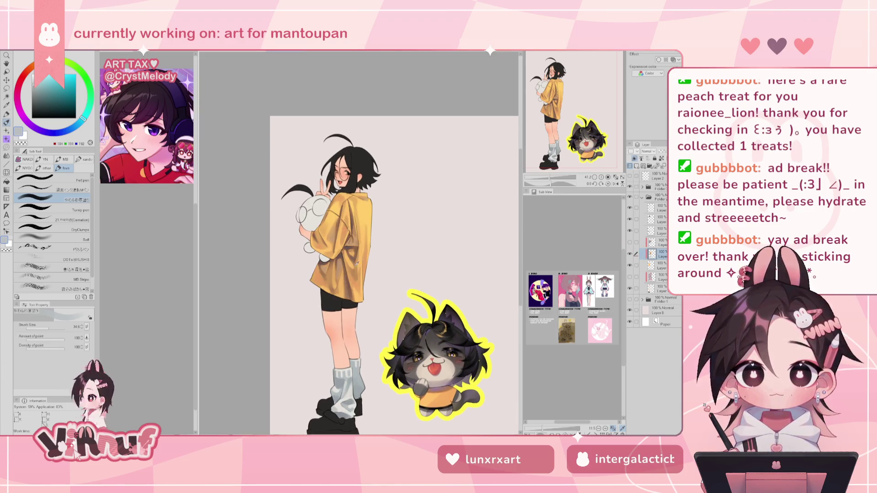
pyautogui.keyDown('alt'); pyautogui.click(347, 260); pyautogui.keyUp('alt')
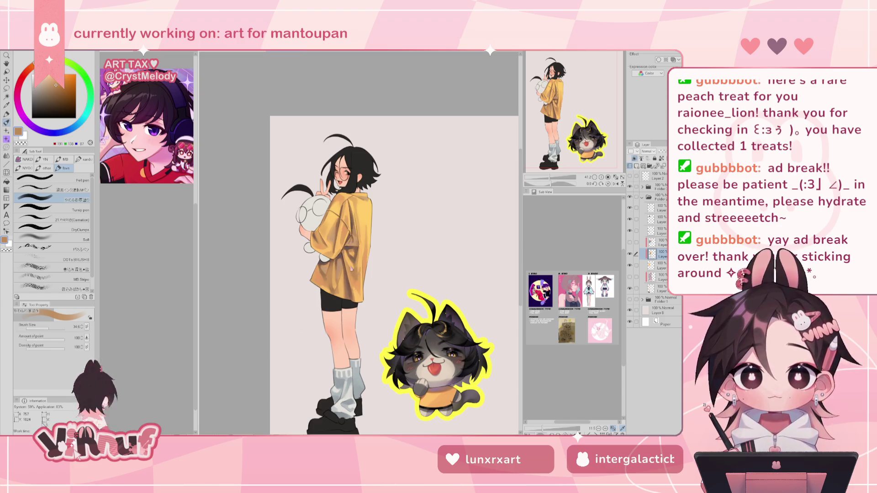
pyautogui.keyDown('alt'); pyautogui.click(351, 278); pyautogui.keyUp('alt')
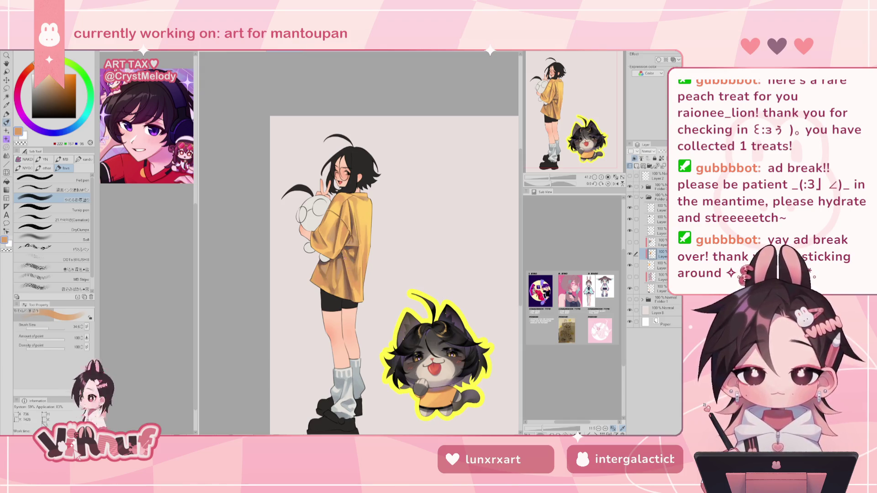
pyautogui.keyDown('alt'); pyautogui.click(356, 266); pyautogui.keyUp('alt')
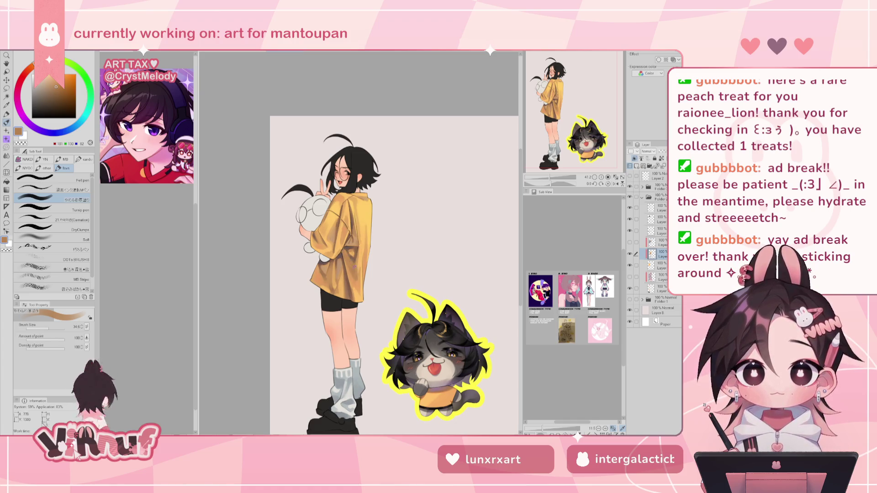
pyautogui.keyDown('alt'); pyautogui.click(350, 252); pyautogui.keyUp('alt')
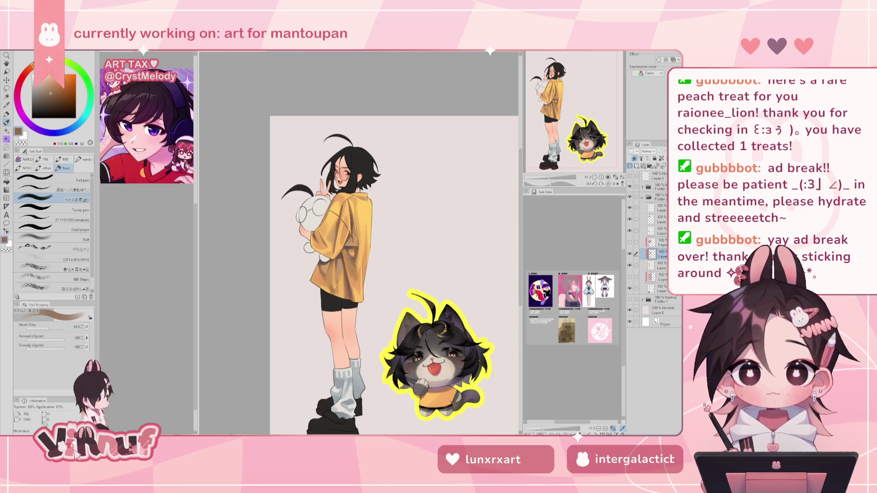
# Step: Add light orange-yellow to the shirt, mirroring the canvas to check the shading
pyautogui.press('h')
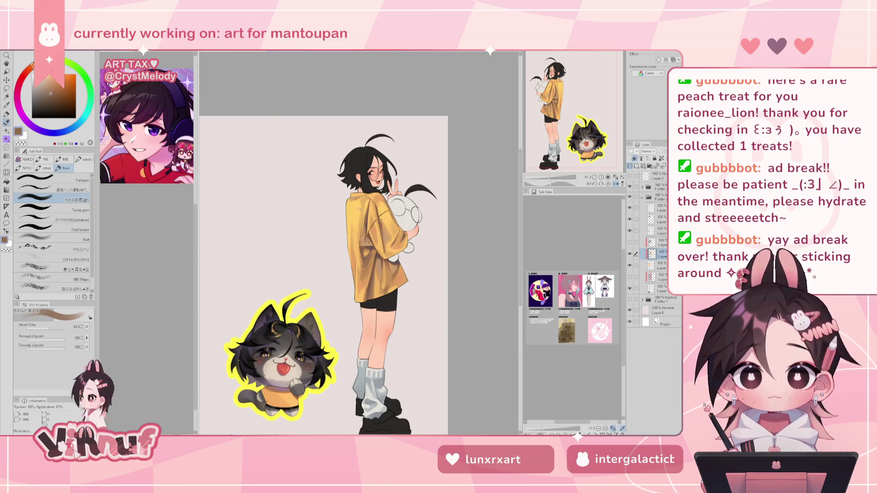
pyautogui.press('h')
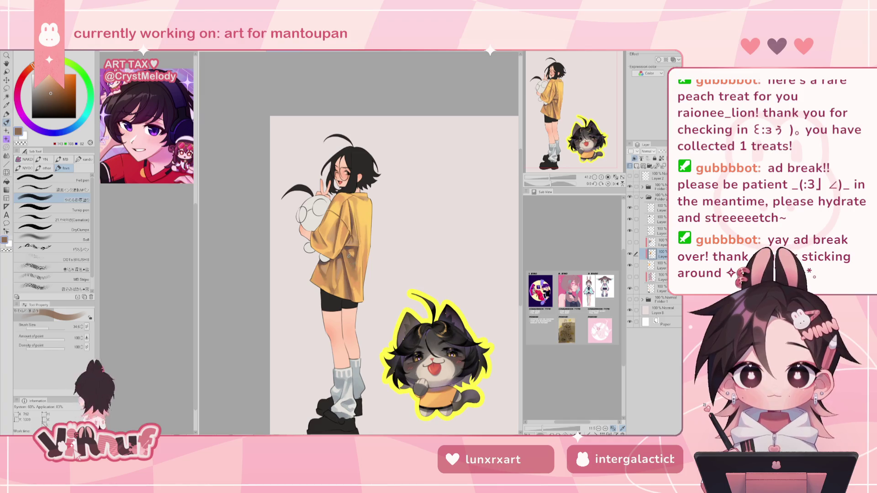
pyautogui.keyDown('alt'); pyautogui.click(356, 290); pyautogui.keyUp('alt')
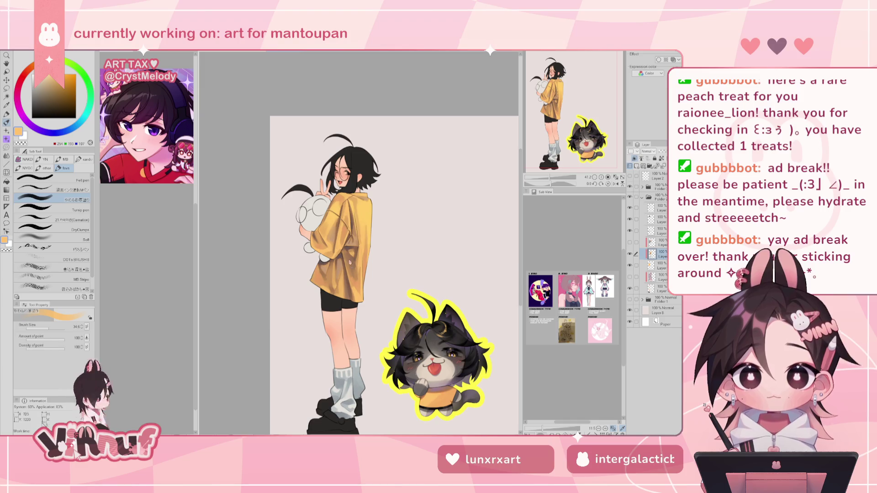
pyautogui.press('h')
pyautogui.press('h')
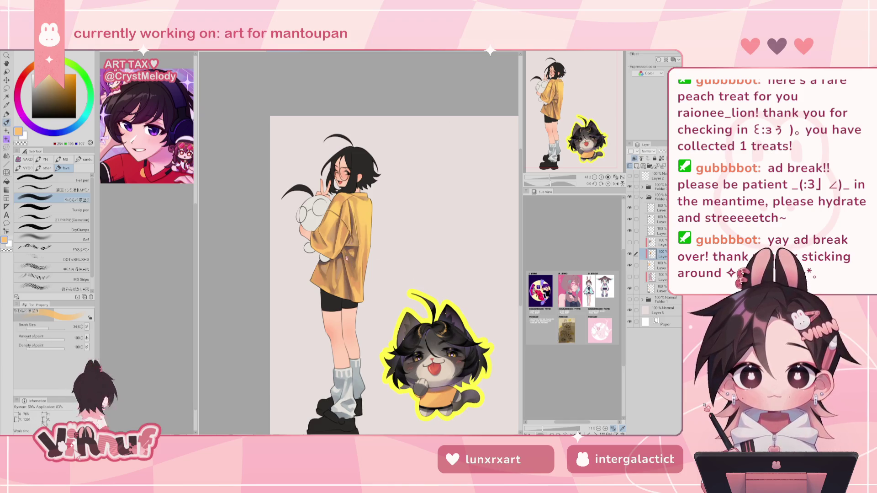
pyautogui.press('h')
pyautogui.press('h')
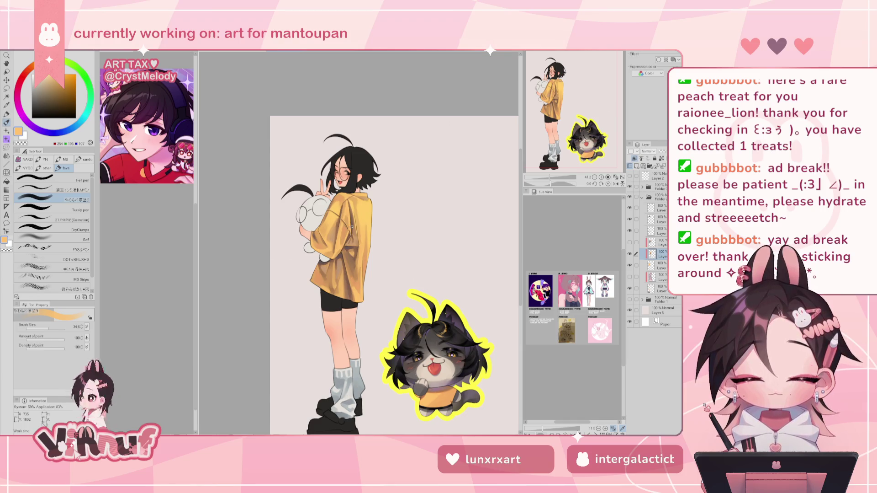
# Step: Deepen shirt shadows with darker browns and add light yellow-orange highlights
pyautogui.keyDown('alt'); pyautogui.click(351, 249); pyautogui.keyUp('alt')
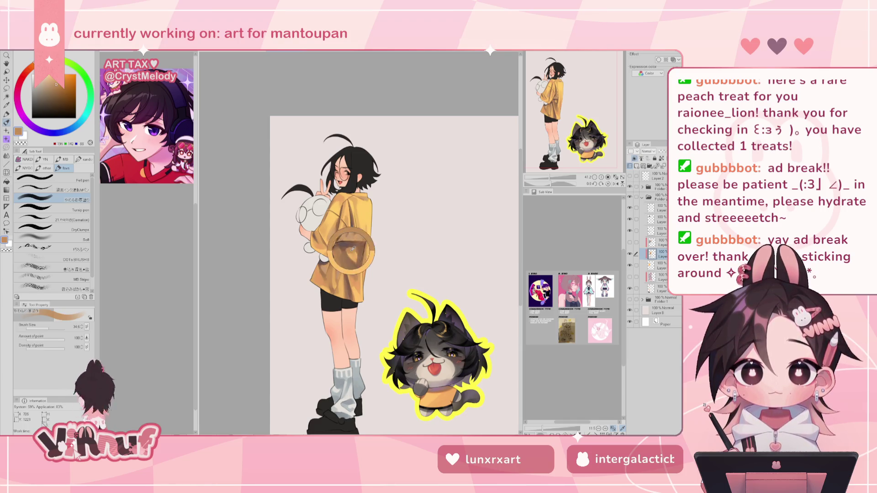
pyautogui.keyDown('alt'); pyautogui.click(349, 255); pyautogui.keyUp('alt')
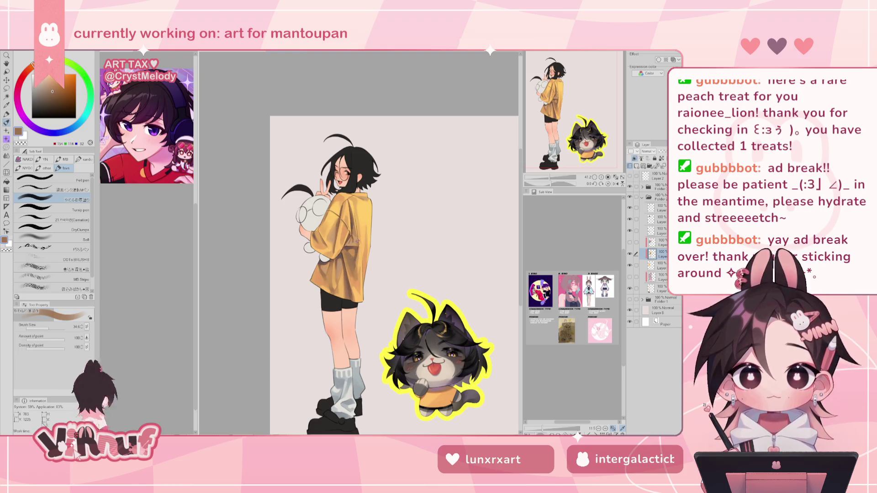
pyautogui.keyDown('alt'); pyautogui.click(343, 250); pyautogui.keyUp('alt')
pyautogui.keyDown('alt'); pyautogui.click(352, 299); pyautogui.keyUp('alt')
pyautogui.keyDown('alt'); pyautogui.click(355, 280); pyautogui.keyUp('alt')
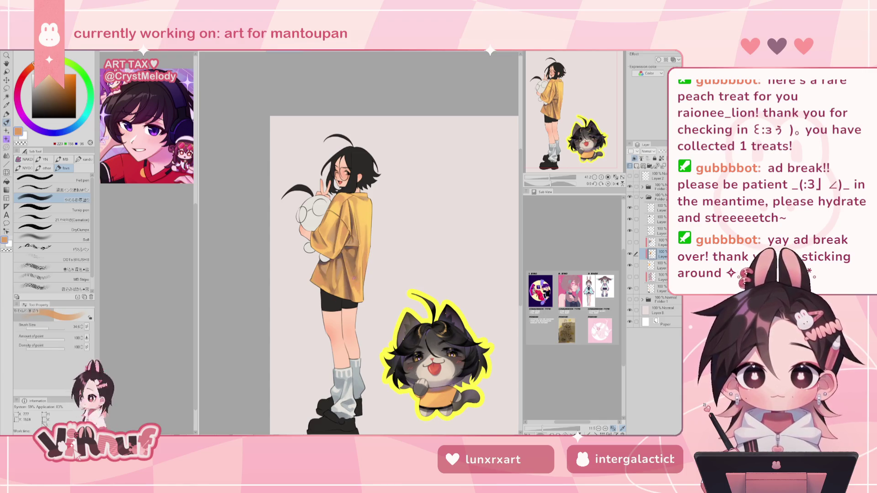
pyautogui.keyDown('alt'); pyautogui.click(347, 259); pyautogui.keyUp('alt')
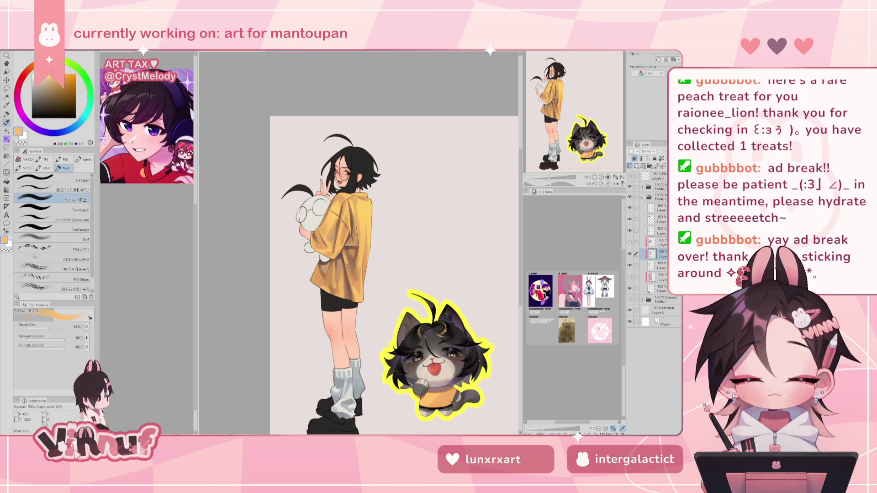
pyautogui.press('h')
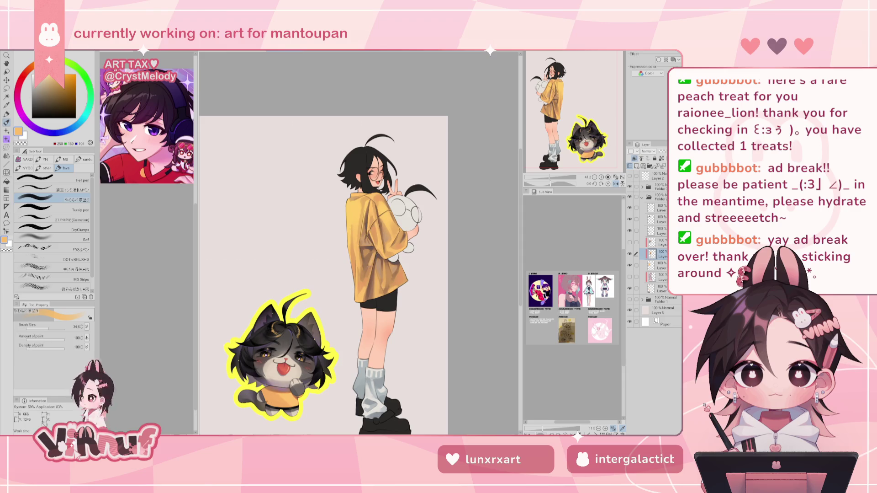
# Step: Blend the shirt's folds with alternating brown and light orange-tan tones
pyautogui.press('h')
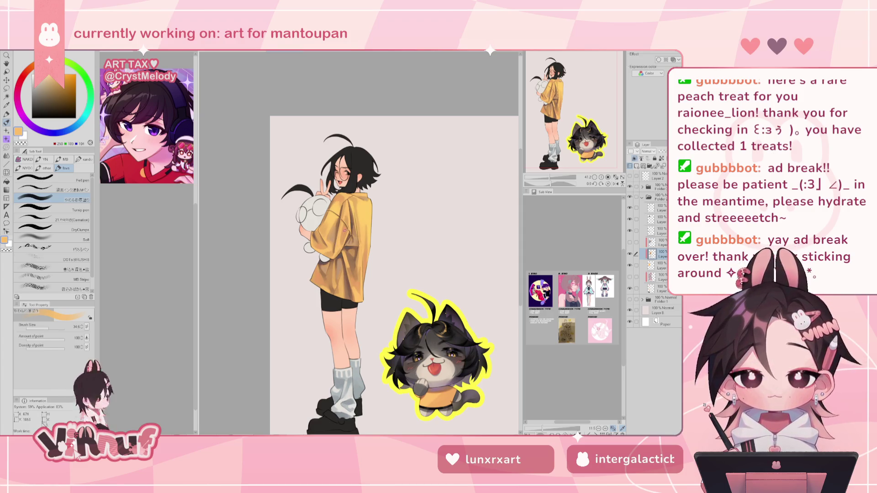
pyautogui.keyDown('alt'); pyautogui.click(339, 266); pyautogui.keyUp('alt')
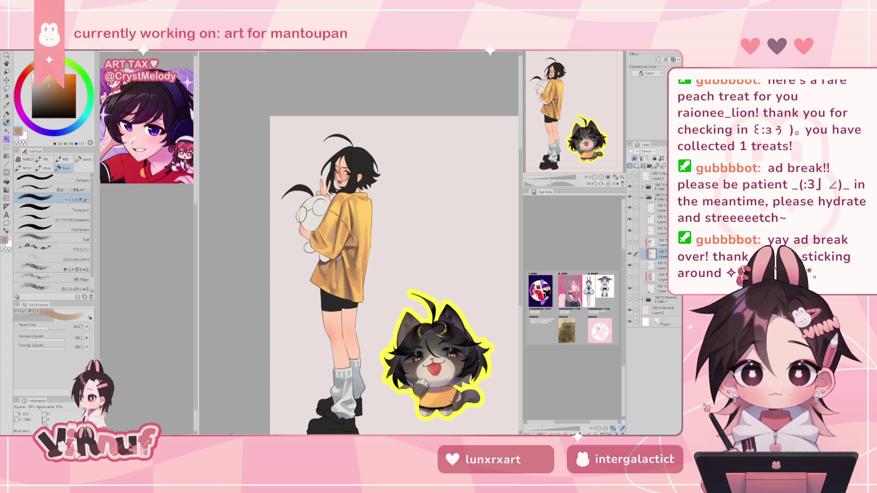
pyautogui.keyDown('alt'); pyautogui.click(339, 261); pyautogui.keyUp('alt')
pyautogui.keyDown('alt'); pyautogui.click(340, 267); pyautogui.keyUp('alt')
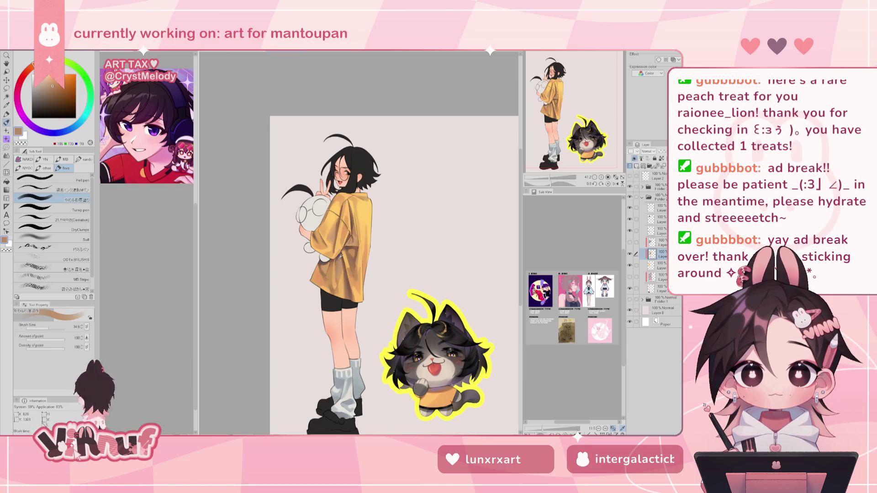
pyautogui.keyDown('alt'); pyautogui.click(337, 278); pyautogui.keyUp('alt')
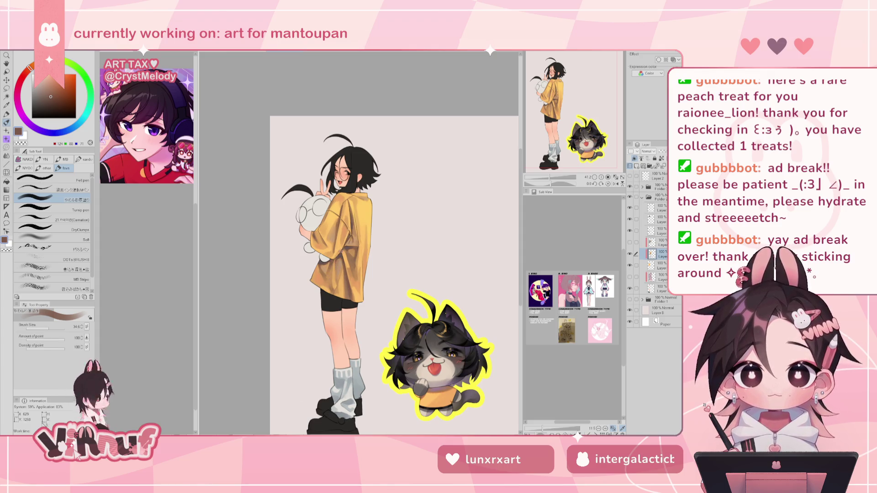
pyautogui.keyDown('alt'); pyautogui.click(336, 274); pyautogui.keyUp('alt')
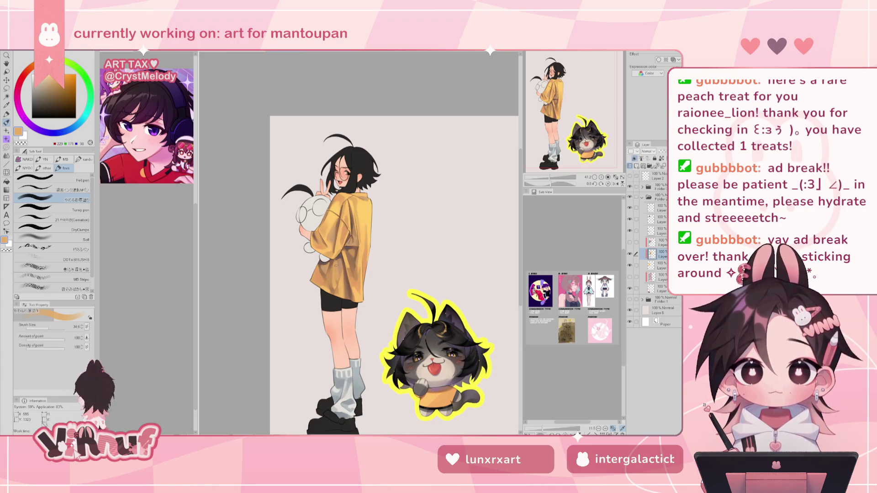
pyautogui.keyDown('alt'); pyautogui.click(337, 278); pyautogui.keyUp('alt')
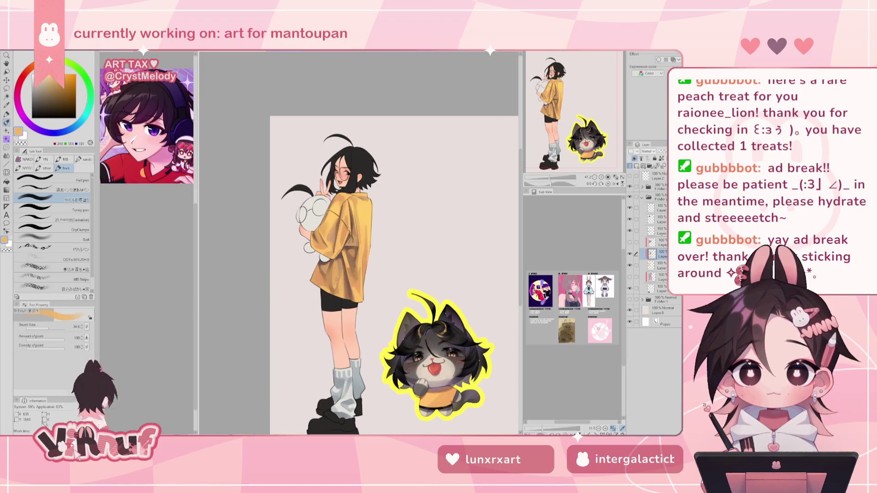
# Step: Keep blending dark browns and brighter oranges, then shrink the brush to 4.1
pyautogui.keyDown('alt'); pyautogui.click(339, 255); pyautogui.keyUp('alt')
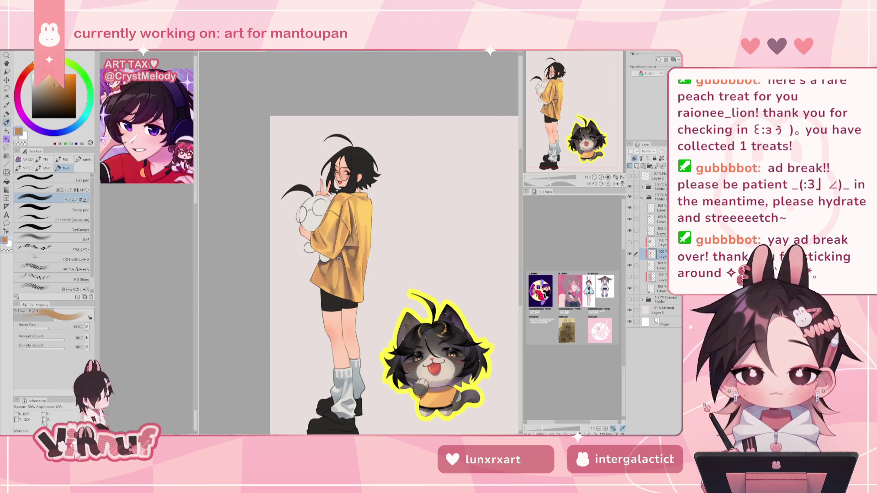
pyautogui.keyDown('alt'); pyautogui.click(337, 263); pyautogui.keyUp('alt')
pyautogui.keyDown('alt'); pyautogui.click(339, 258); pyautogui.keyUp('alt')
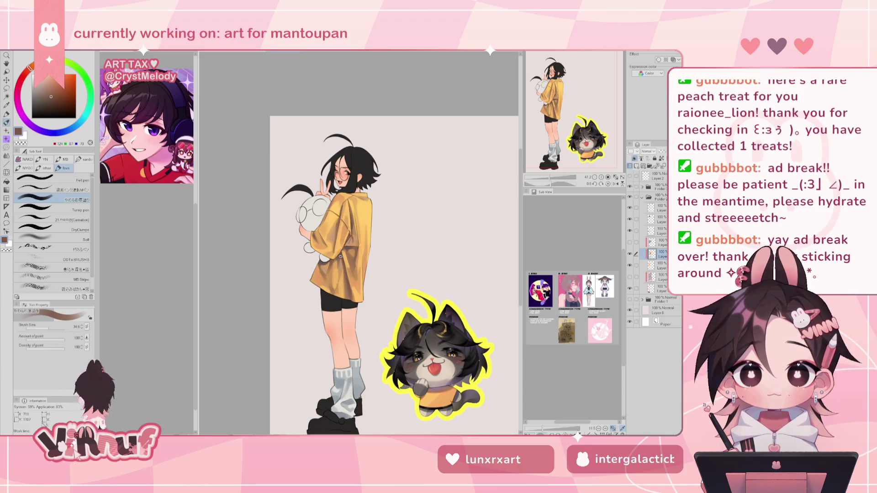
pyautogui.press('h')
pyautogui.press('h')
pyautogui.keyDown('alt'); pyautogui.click(340, 262); pyautogui.keyUp('alt')
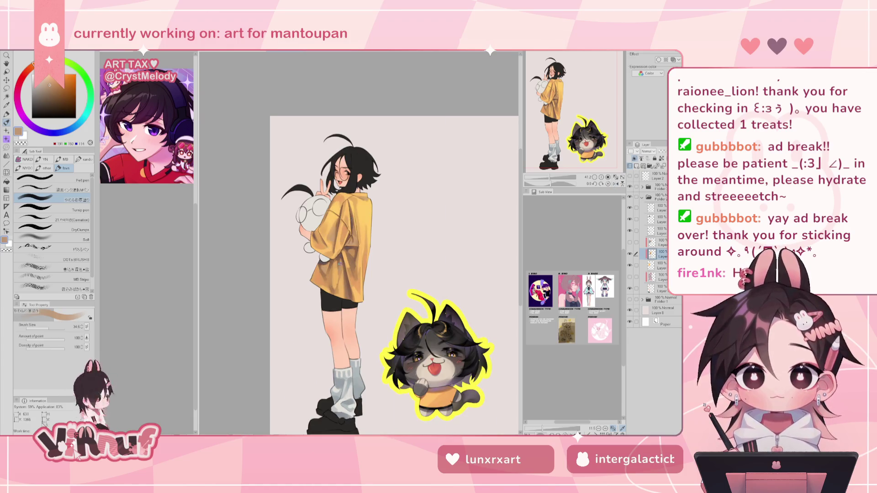
pyautogui.keyDown('alt'); pyautogui.click(333, 238); pyautogui.keyUp('alt')
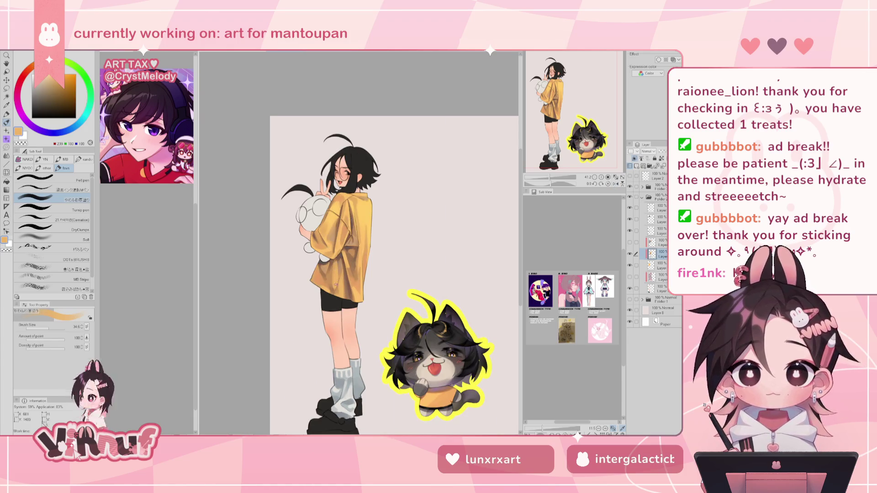
pyautogui.keyDown('alt'); pyautogui.click(341, 288); pyautogui.keyUp('alt')
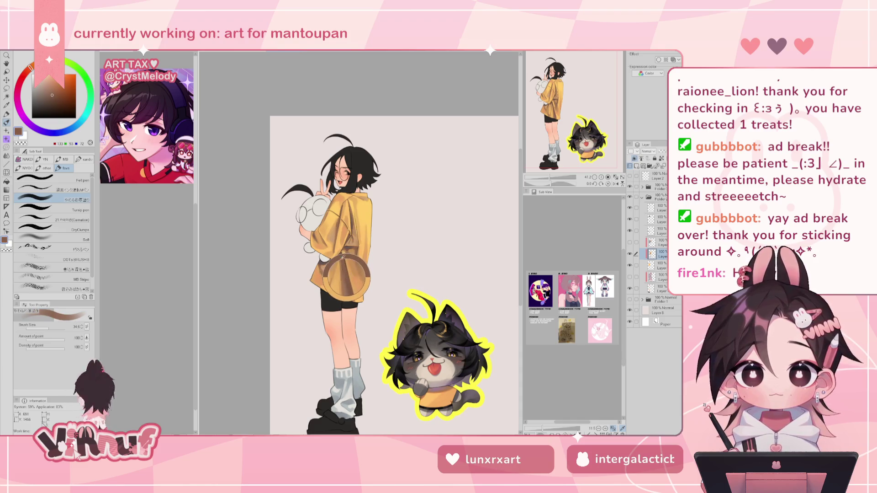
pyautogui.moveTo(50, 328); pyautogui.dragTo(42, 328)
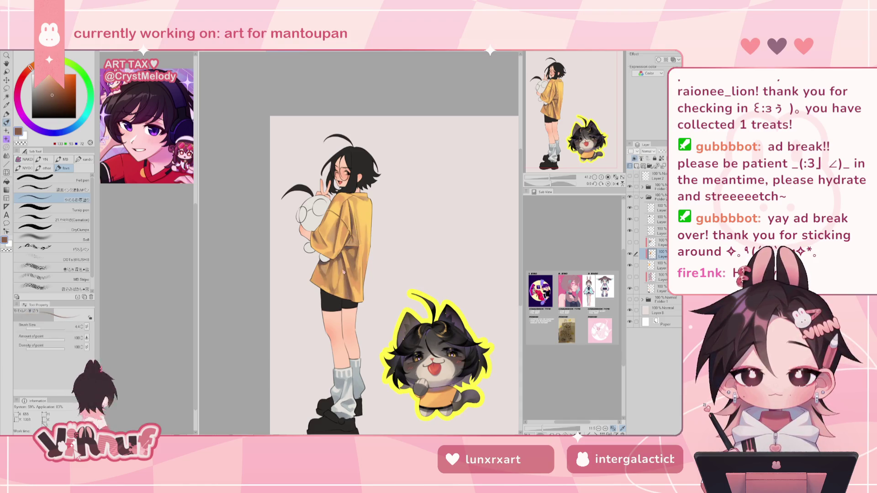
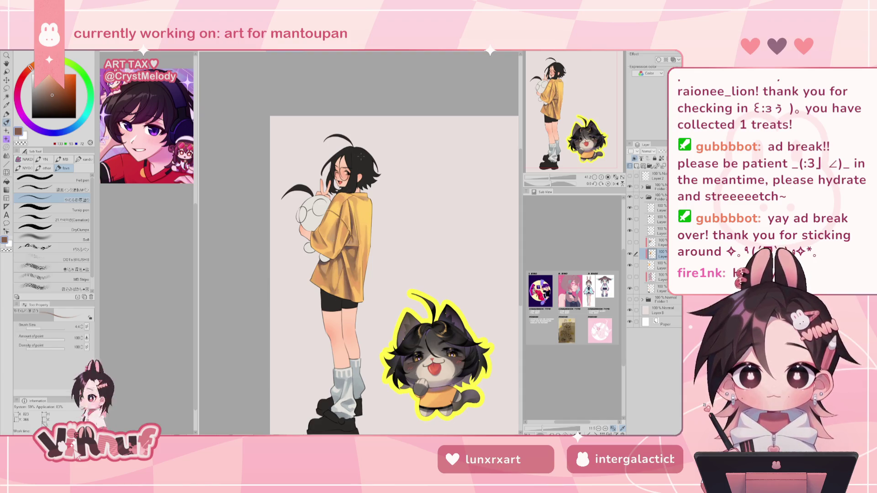
# Step: Mirror the canvas, hide and reshow the shirt and sock shading, and shrink the brush
pyautogui.press('h')
pyautogui.press('h')
pyautogui.click(631, 254)
pyautogui.click(631, 253)
pyautogui.click(50, 329)
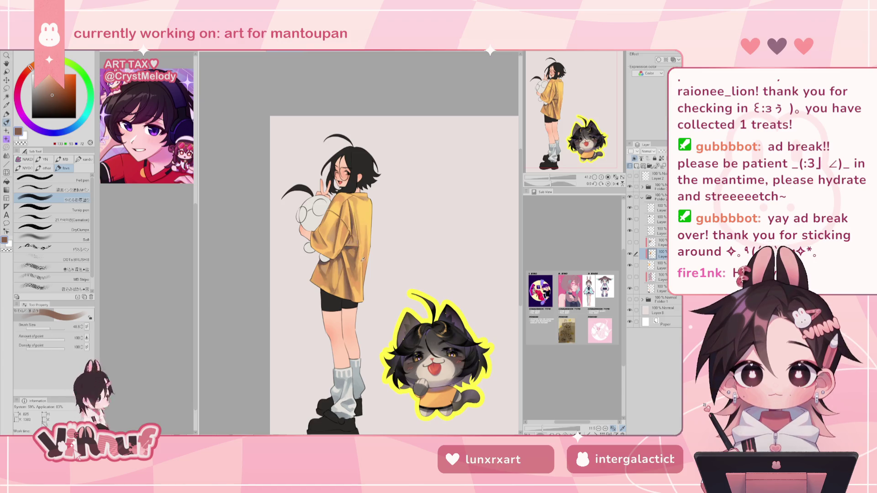
# Step: Eyedropper the shirt's yellow-orange base, brown shadows, tans and light yellow highlight to compare them
pyautogui.keyDown('alt'); pyautogui.click(358, 262); pyautogui.keyUp('alt')
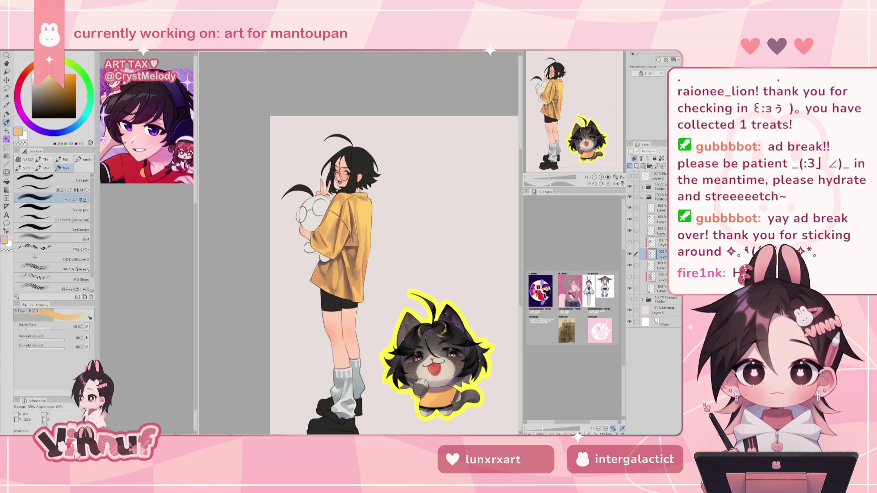
pyautogui.keyDown('alt'); pyautogui.click(354, 263); pyautogui.keyUp('alt')
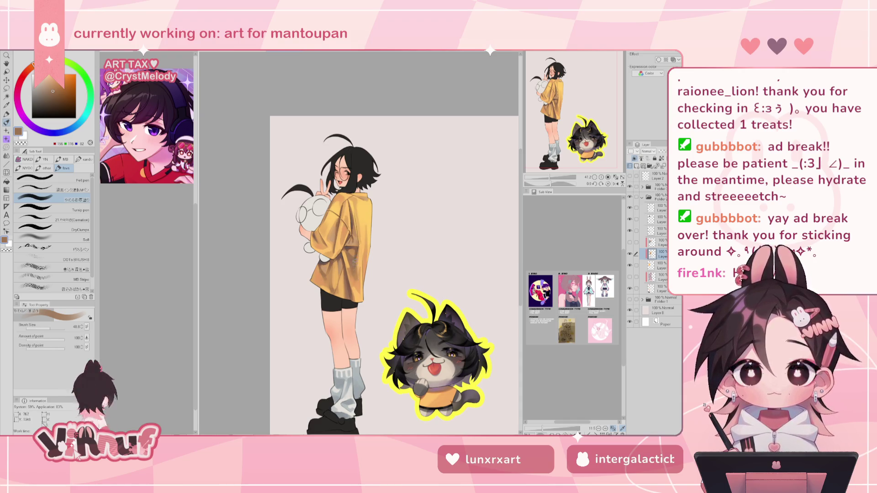
pyautogui.keyDown('alt'); pyautogui.click(360, 251); pyautogui.keyUp('alt')
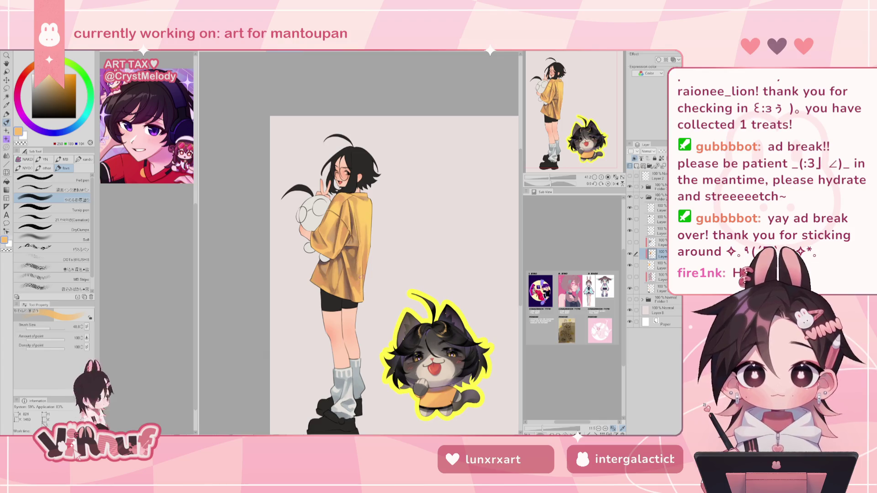
pyautogui.keyDown('alt'); pyautogui.click(360, 281); pyautogui.keyUp('alt')
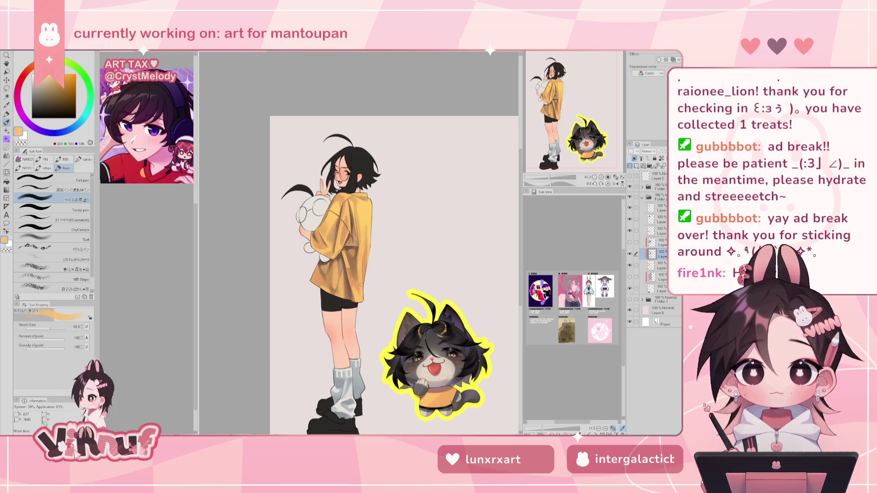
pyautogui.keyDown('alt'); pyautogui.click(358, 278); pyautogui.keyUp('alt')
pyautogui.keyDown('alt'); pyautogui.click(351, 271); pyautogui.keyUp('alt')
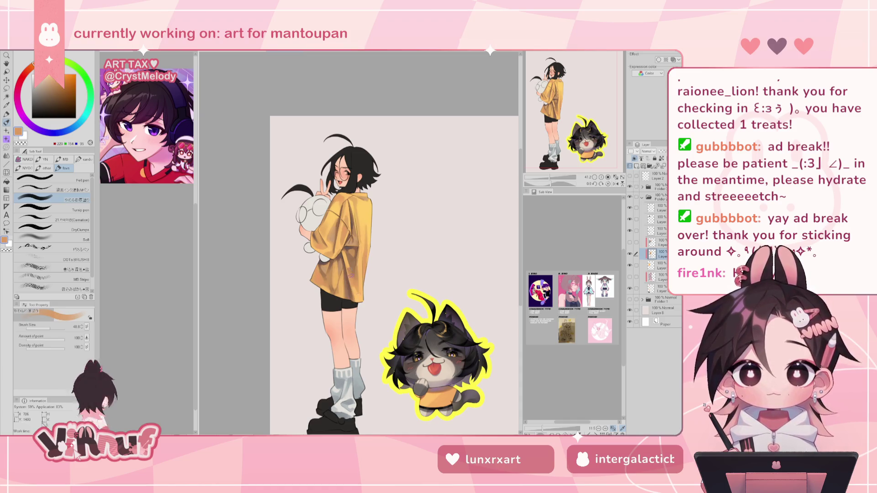
pyautogui.keyDown('alt'); pyautogui.click(352, 275); pyautogui.keyUp('alt')
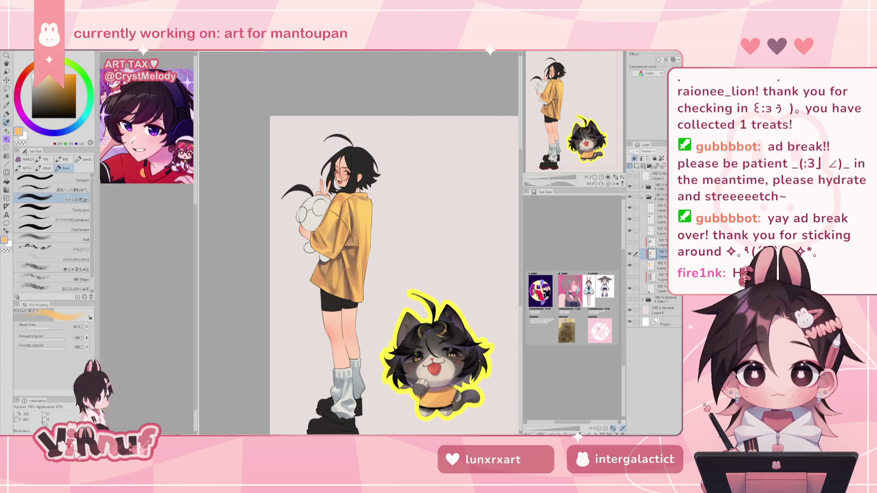
pyautogui.keyDown('alt'); pyautogui.click(354, 269); pyautogui.keyUp('alt')
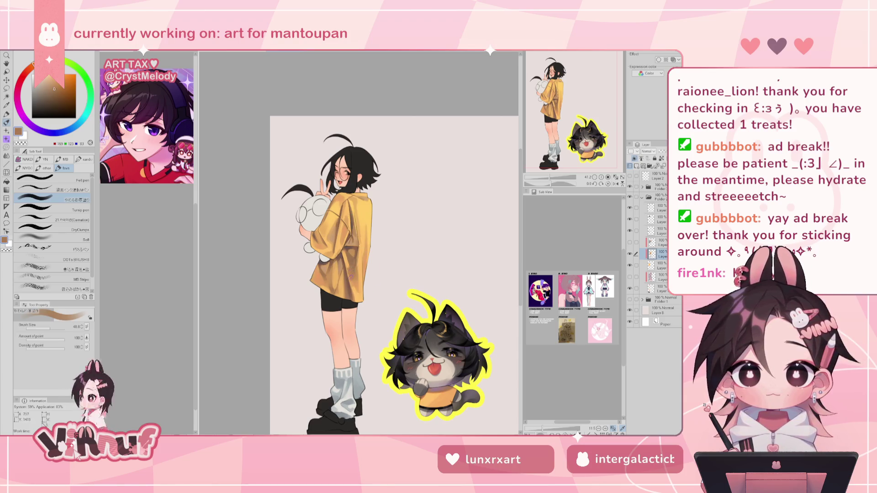
pyautogui.keyDown('alt'); pyautogui.click(365, 254); pyautogui.keyUp('alt')
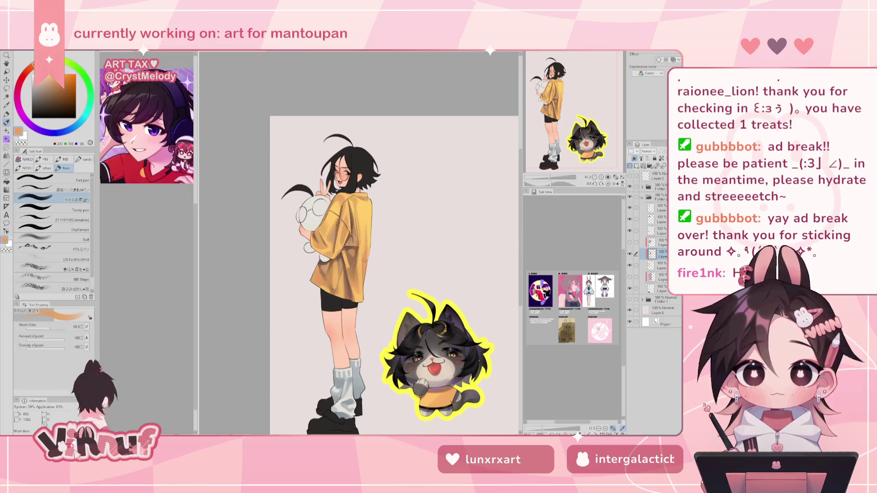
pyautogui.keyDown('alt'); pyautogui.click(369, 223); pyautogui.keyUp('alt')
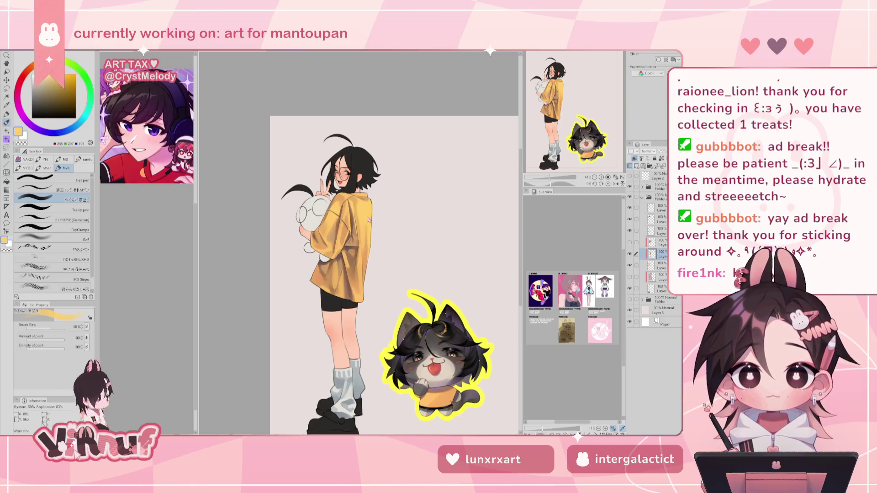
pyautogui.keyDown('alt'); pyautogui.click(358, 223); pyautogui.keyUp('alt')
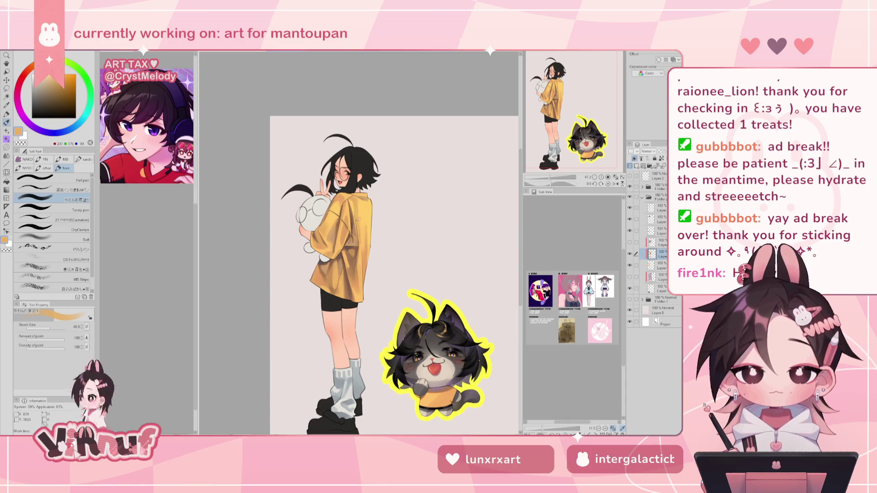
pyautogui.keyDown('alt'); pyautogui.click(361, 211); pyautogui.keyUp('alt')
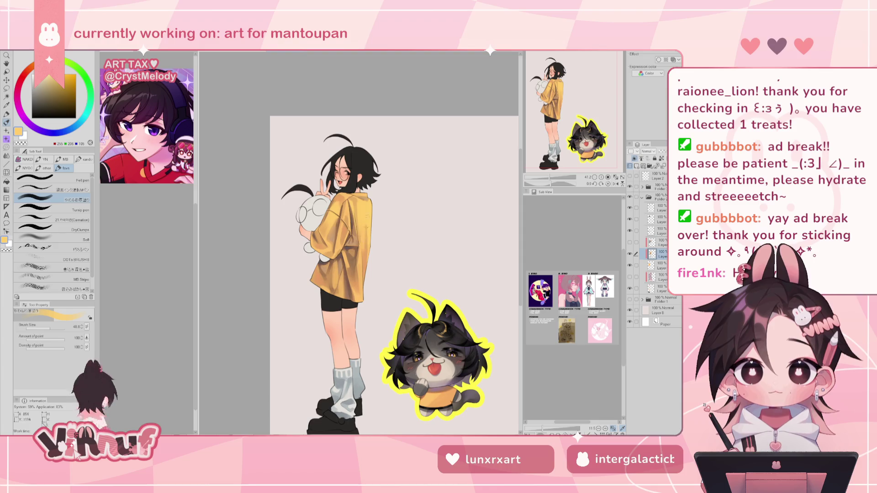
# Step: On the mirrored view, keep sampling shirt yellows, oranges and tans, ending on light yellow-orange (255/202/106)
pyautogui.press('h')
pyautogui.press('h')
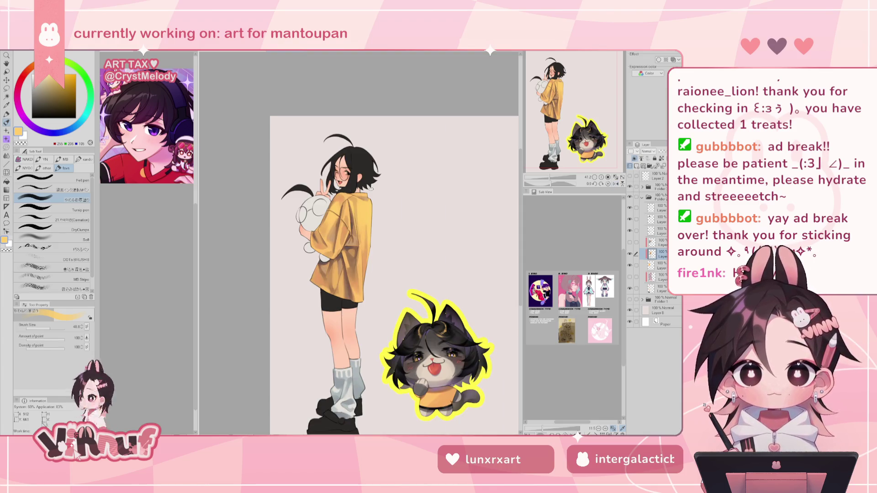
pyautogui.keyDown('alt'); pyautogui.click(331, 219); pyautogui.keyUp('alt')
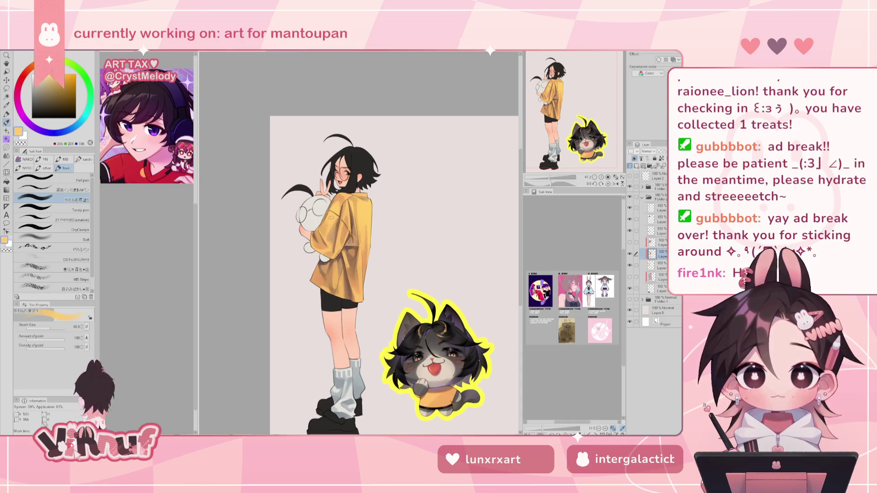
pyautogui.keyDown('alt'); pyautogui.click(326, 236); pyautogui.keyUp('alt')
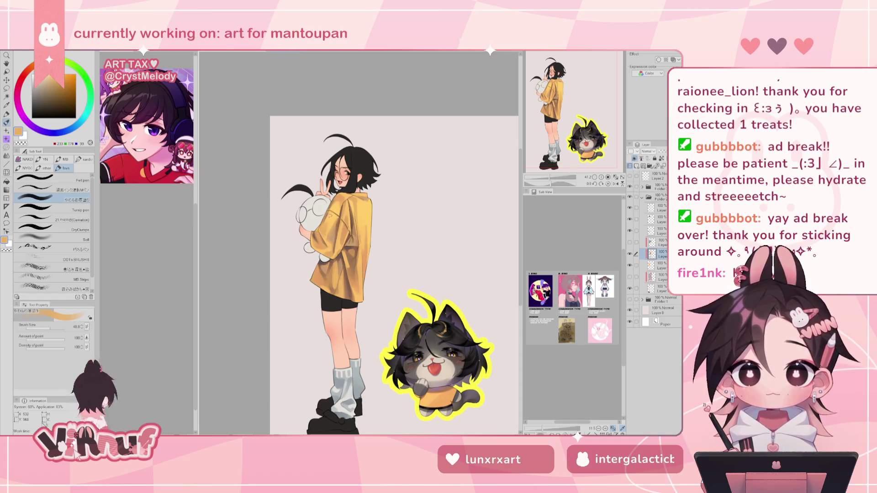
pyautogui.keyDown('alt'); pyautogui.click(321, 233); pyautogui.keyUp('alt')
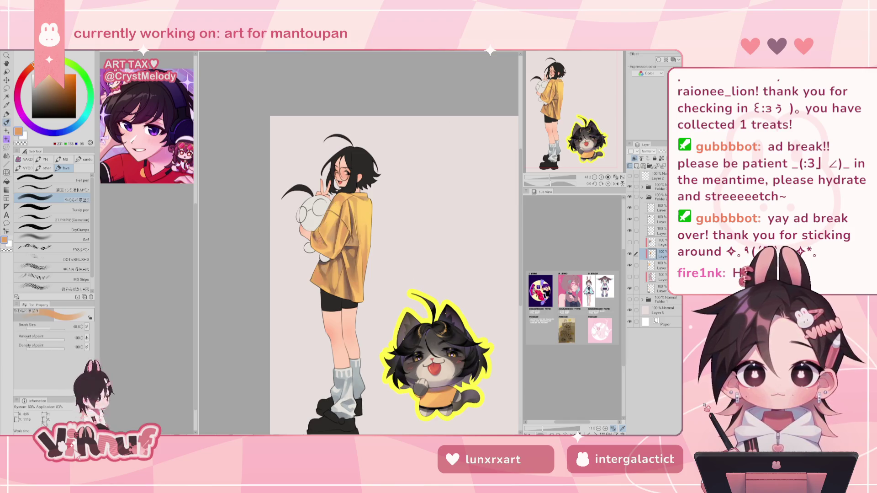
pyautogui.keyDown('alt'); pyautogui.click(331, 235); pyautogui.keyUp('alt')
pyautogui.keyDown('alt'); pyautogui.click(338, 230); pyautogui.keyUp('alt')
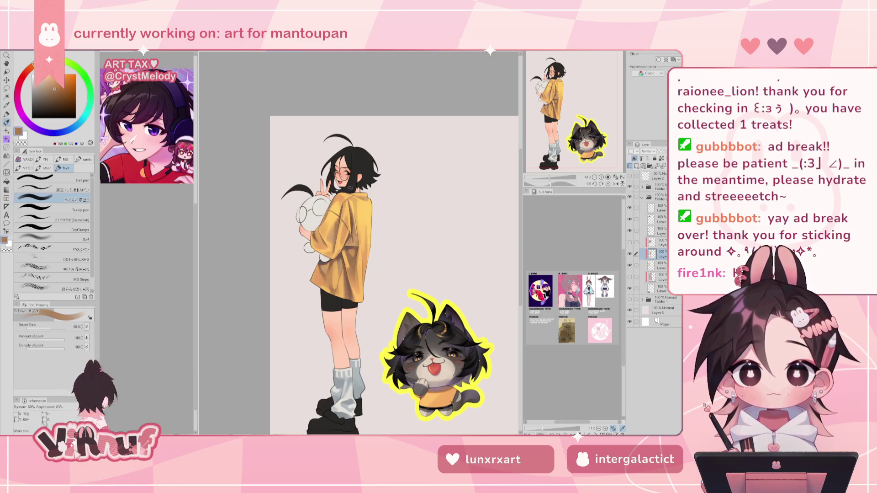
pyautogui.keyDown('alt'); pyautogui.click(340, 227); pyautogui.keyUp('alt')
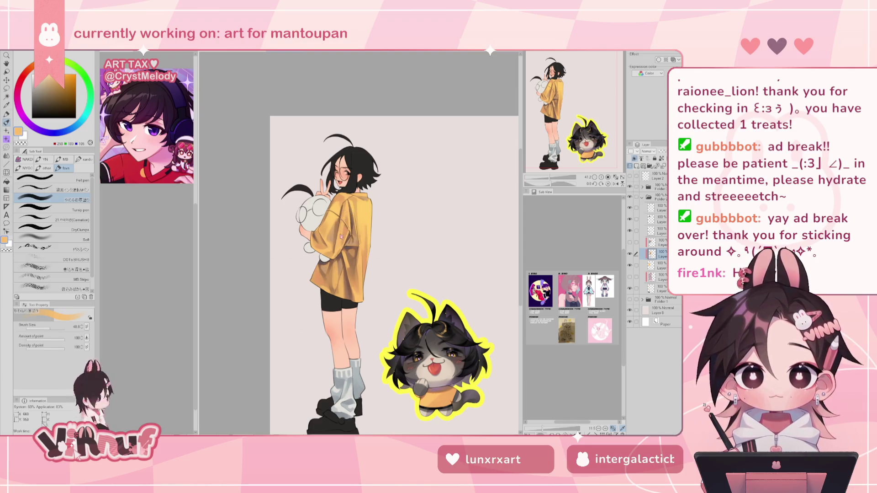
pyautogui.keyDown('alt'); pyautogui.click(334, 214); pyautogui.keyUp('alt')
pyautogui.keyDown('alt'); pyautogui.click(343, 215); pyautogui.keyUp('alt')
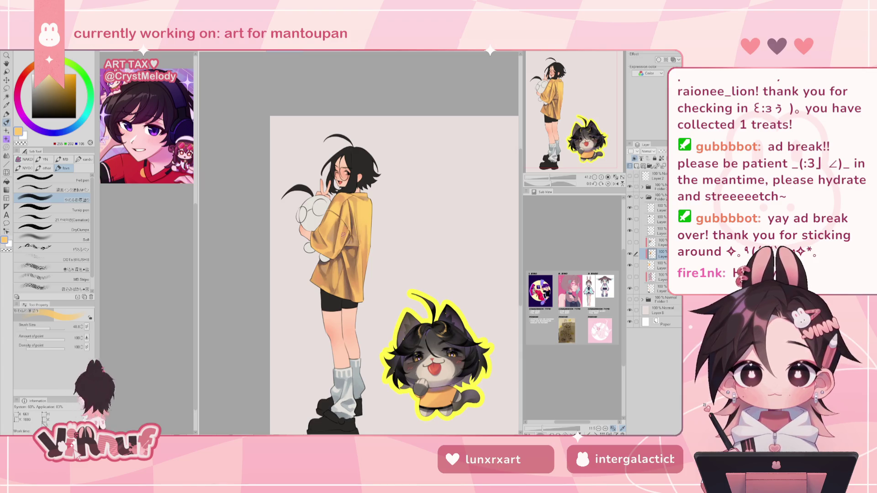
# Step: Flip the canvas and toggle the shirt shading layer to compare, then restore the view
pyautogui.press('h')
pyautogui.press('h')
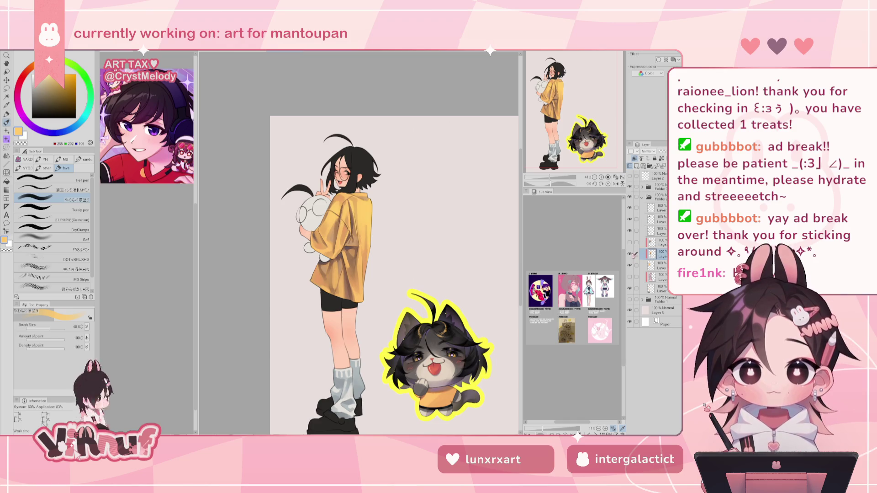
pyautogui.click(630, 254)
pyautogui.click(630, 254)
pyautogui.click(631, 255)
pyautogui.click(631, 254)
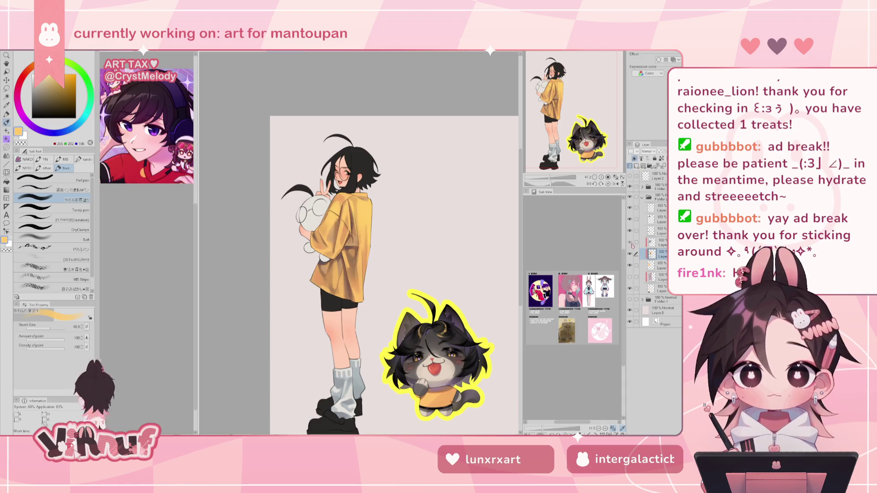
pyautogui.click(616, 183)
pyautogui.click(616, 182)
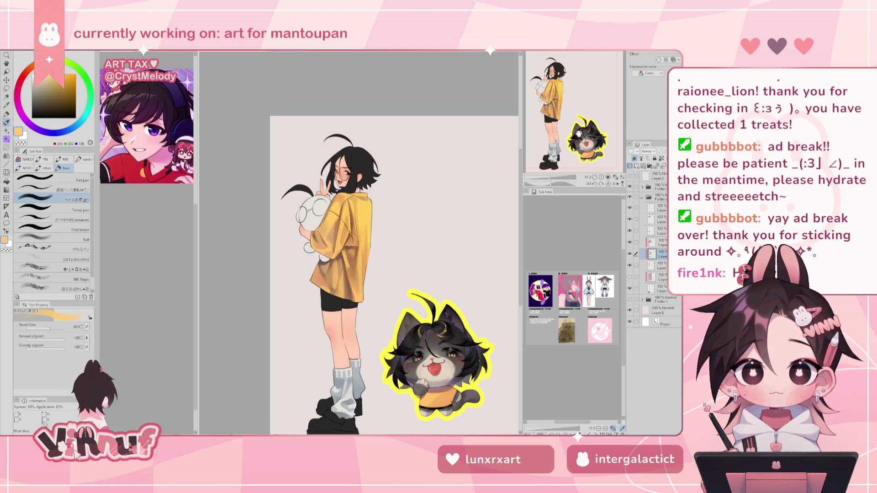
# Step: Bring the legs into view and pick light blue-grey and darker grey tones for the socks
pyautogui.moveTo(580, 133); pyautogui.dragTo(581, 150)
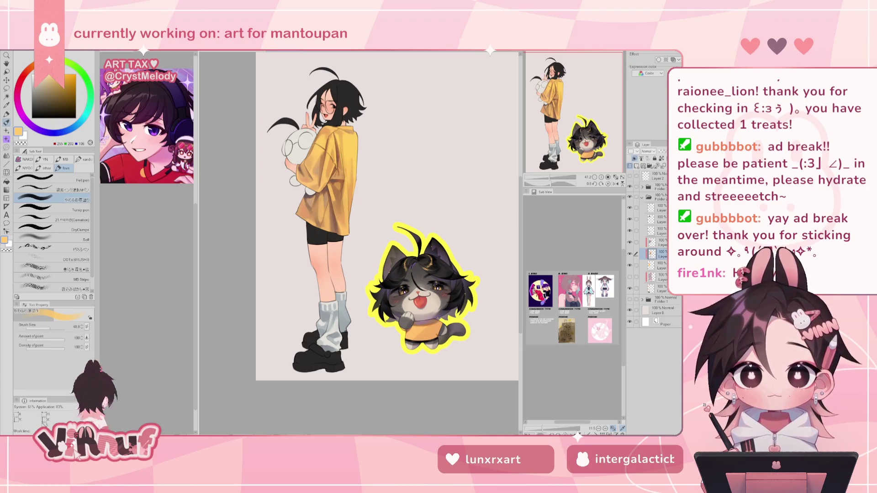
pyautogui.moveTo(580, 150); pyautogui.dragTo(581, 152)
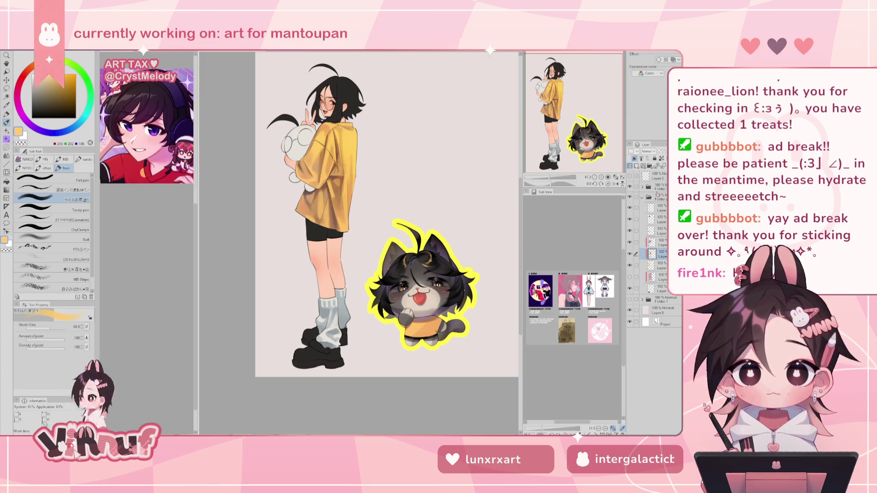
pyautogui.scroll(1, 564, 136)
pyautogui.scroll(1, 563, 136)
pyautogui.scroll(1, 563, 136)
pyautogui.scroll(1, 563, 136)
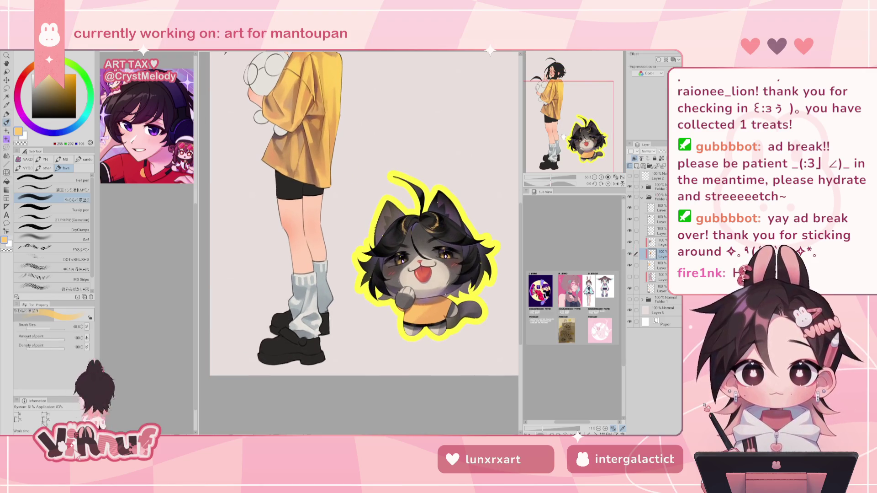
pyautogui.keyDown('alt'); pyautogui.click(311, 293); pyautogui.keyUp('alt')
pyautogui.keyDown('alt'); pyautogui.click(301, 298); pyautogui.keyUp('alt')
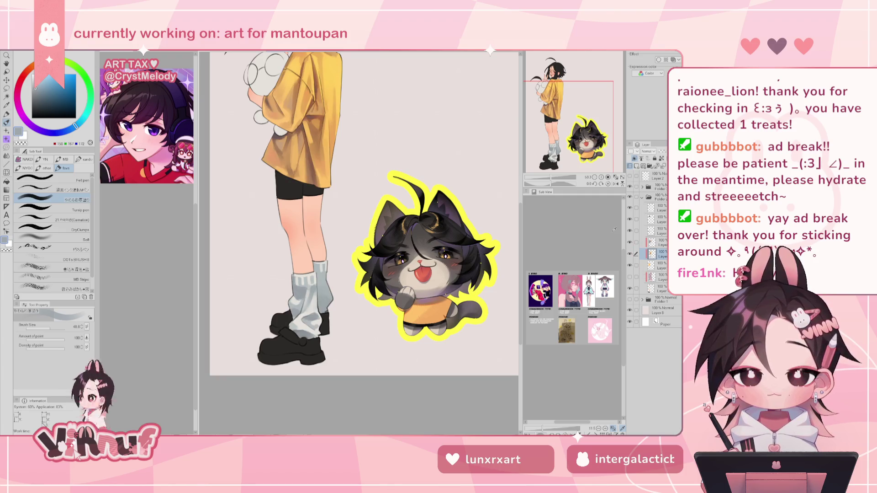
# Step: Choose a muted purple-grey painting colour and set the brush size to about 45.5
pyautogui.moveTo(320, 229); pyautogui.dragTo(353, 223)
pyautogui.keyDown('alt'); pyautogui.click(343, 283); pyautogui.keyUp('alt')
pyautogui.click(79, 122)
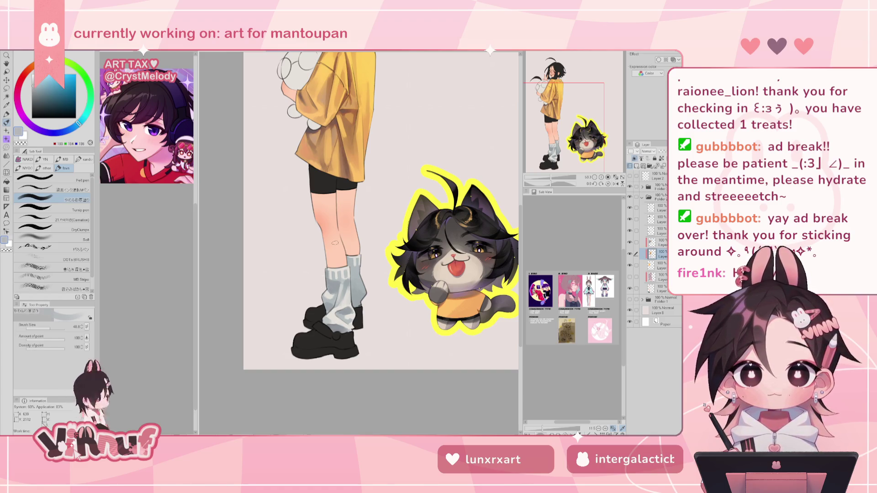
pyautogui.click(36, 128)
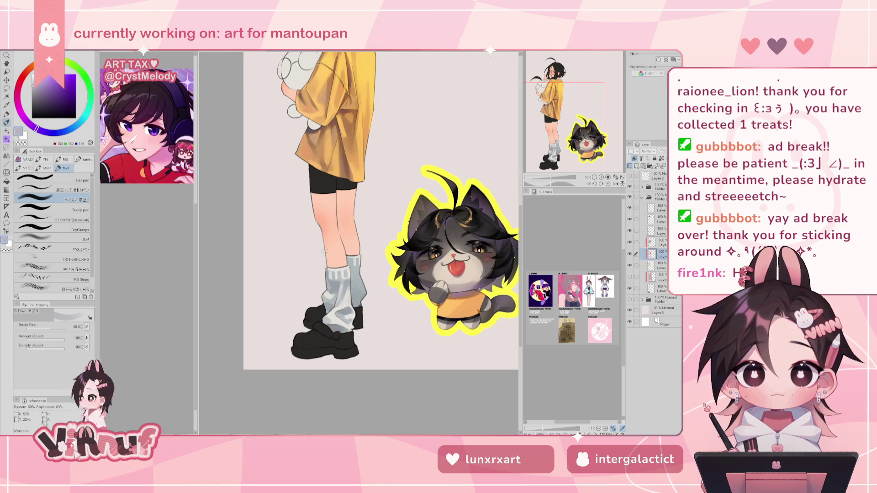
pyautogui.click(34, 127)
pyautogui.moveTo(33, 127); pyautogui.dragTo(30, 122)
pyautogui.moveTo(50, 327); pyautogui.dragTo(47, 325)
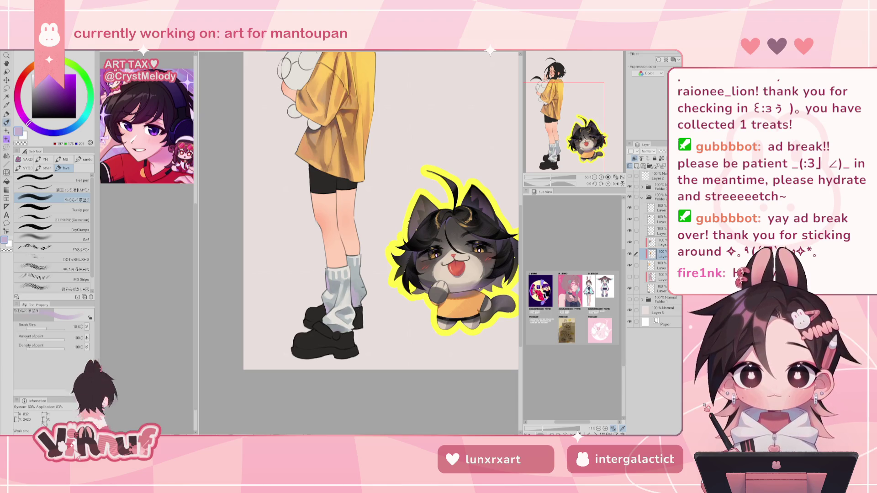
pyautogui.press(']')
pyautogui.press(']')
pyautogui.press(']')
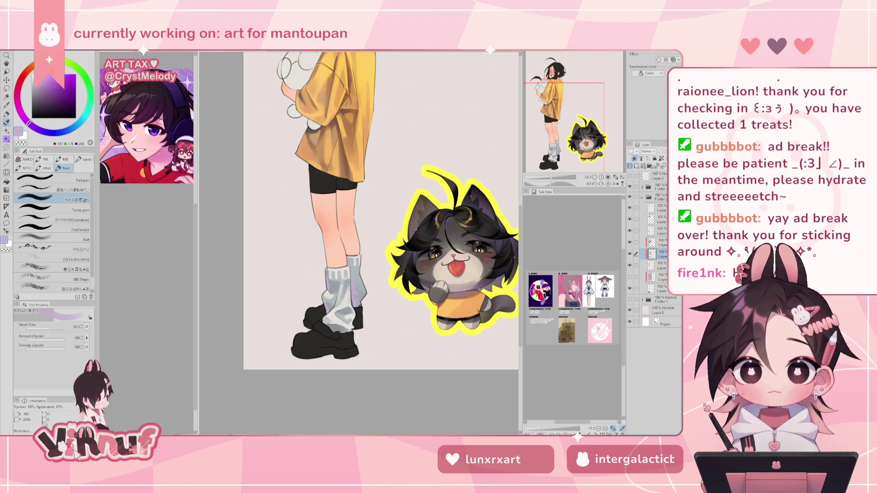
# Step: Brush a light purple-grey highlight onto the shaded sock and check it mirrored
pyautogui.moveTo(361, 306); pyautogui.dragTo(360, 292)
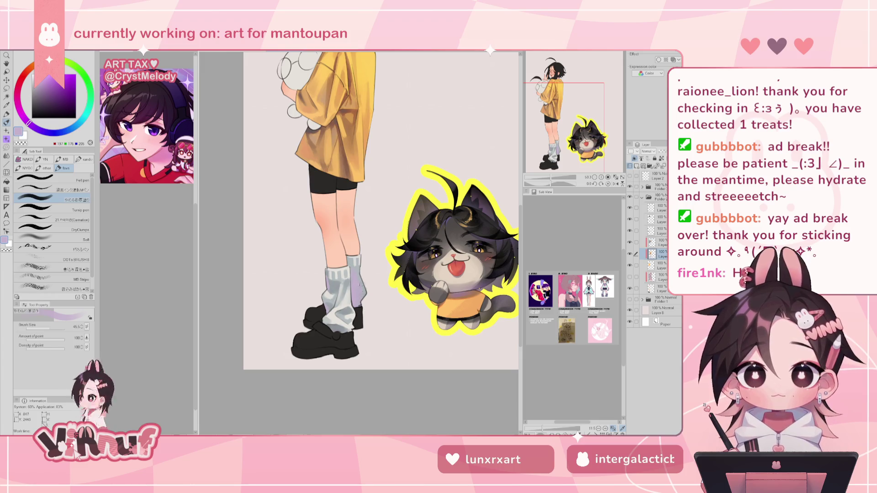
pyautogui.scroll(-3, 361, 281)
pyautogui.press('h')
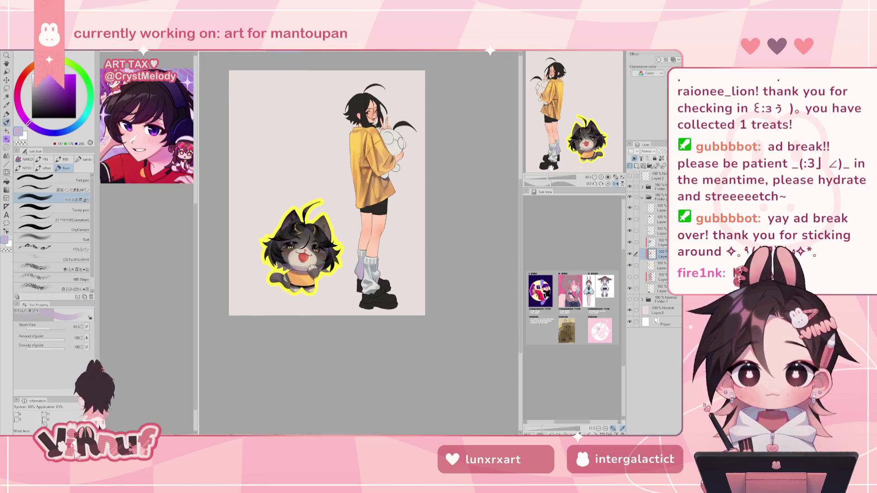
pyautogui.press('h')
pyautogui.moveTo(548, 177); pyautogui.dragTo(555, 177)
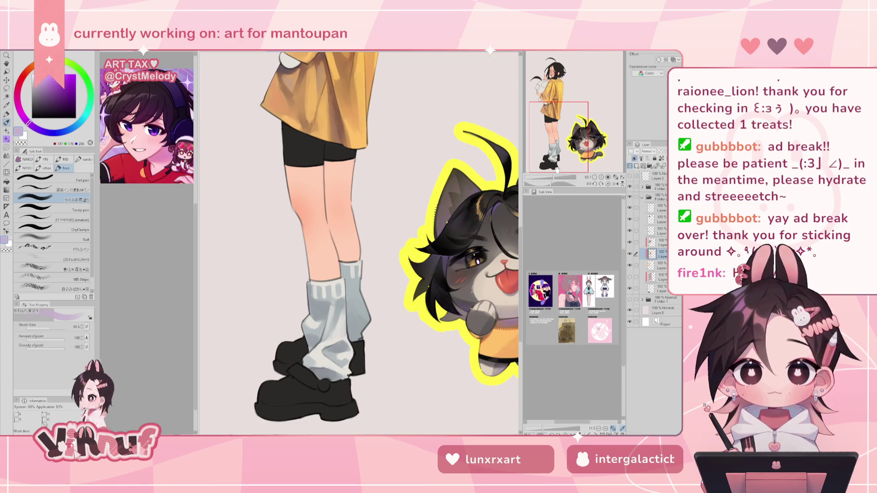
# Step: Paint light pinkish-grey strokes where sock meets shoe and across the sock at brush sizes 21 and 52
pyautogui.click(18, 104)
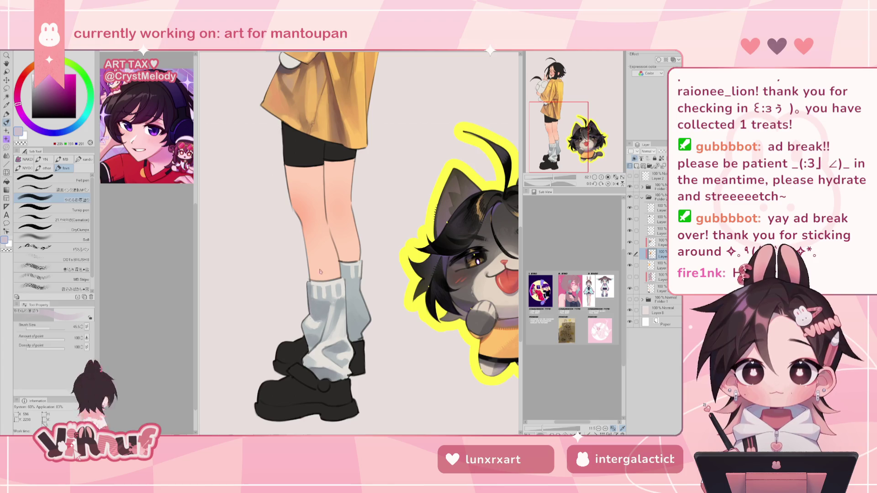
pyautogui.keyDown('alt'); pyautogui.click(342, 292); pyautogui.keyUp('alt')
pyautogui.keyDown('alt'); pyautogui.click(342, 292); pyautogui.keyUp('alt')
pyautogui.moveTo(48, 328); pyautogui.dragTo(46, 328)
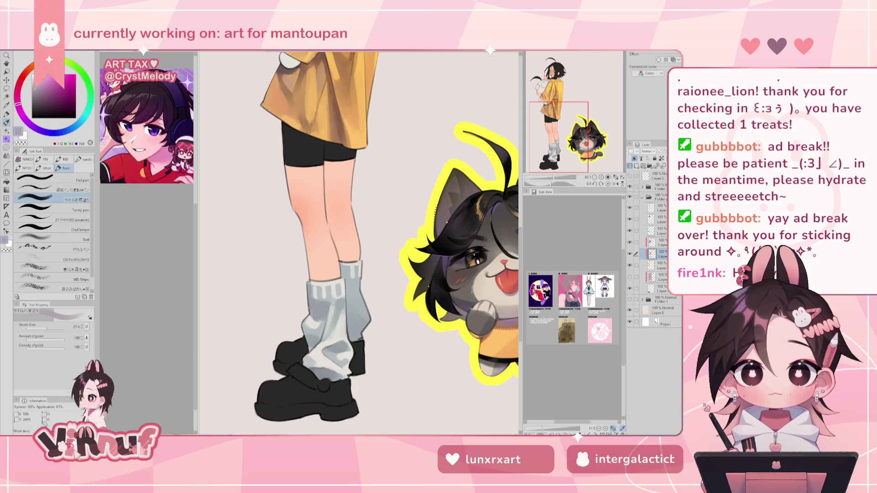
pyautogui.moveTo(305, 344); pyautogui.dragTo(312, 347)
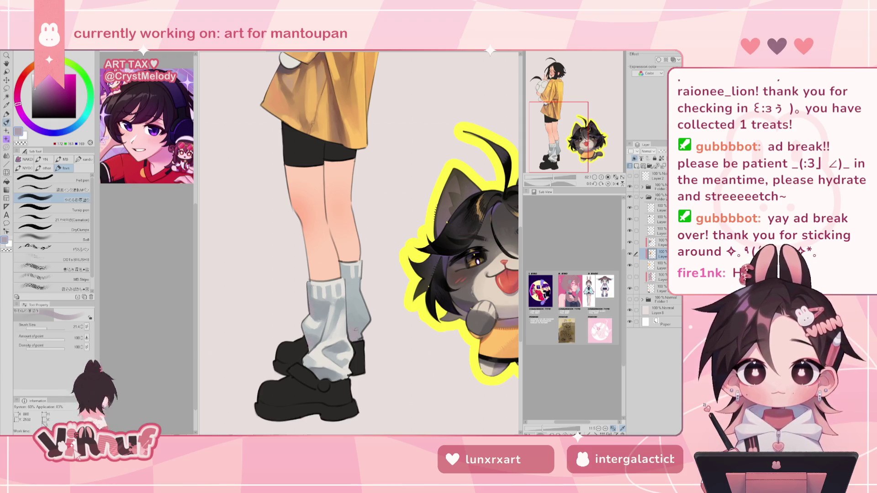
pyautogui.moveTo(46, 328); pyautogui.dragTo(57, 328)
pyautogui.moveTo(351, 310); pyautogui.dragTo(354, 320)
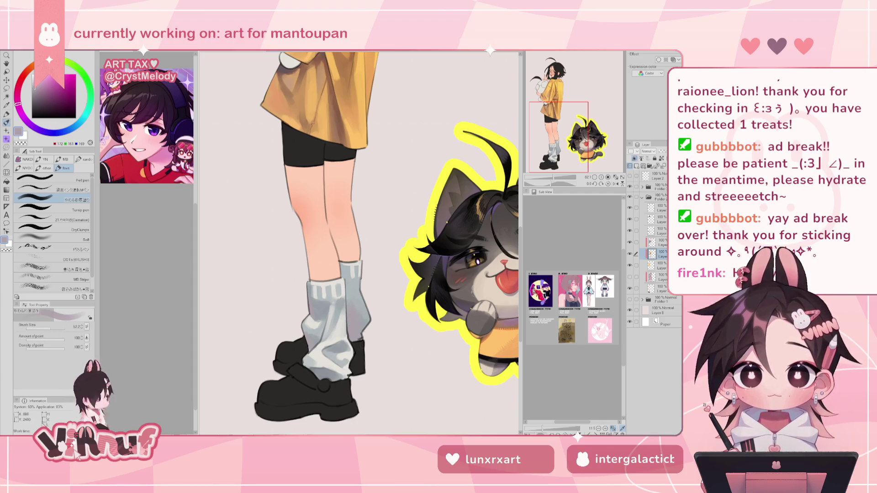
pyautogui.moveTo(554, 177); pyautogui.dragTo(551, 178)
pyautogui.moveTo(571, 128); pyautogui.dragTo(565, 120)
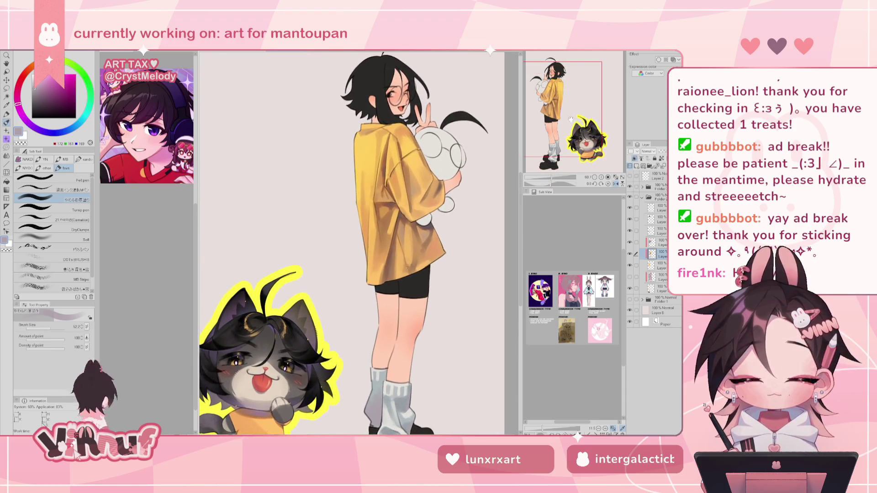
pyautogui.click(616, 182)
pyautogui.click(62, 132)
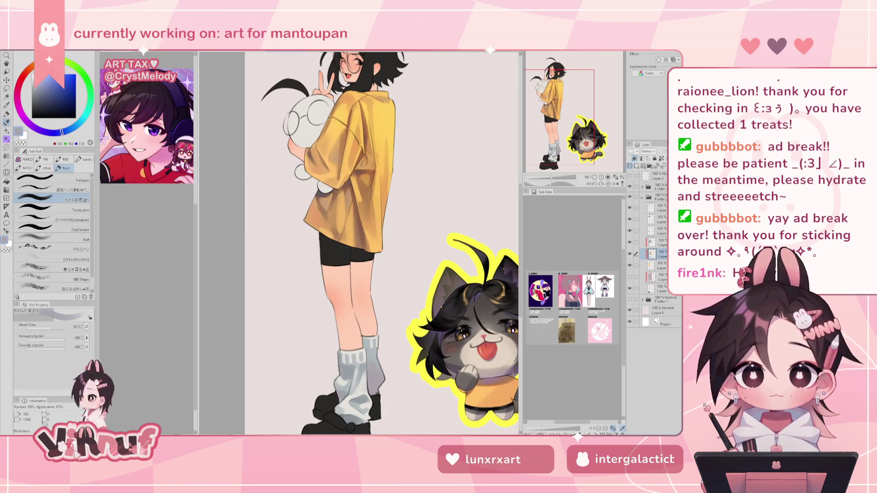
pyautogui.press('h')
pyautogui.keyDown('alt'); pyautogui.click(413, 187); pyautogui.keyUp('alt')
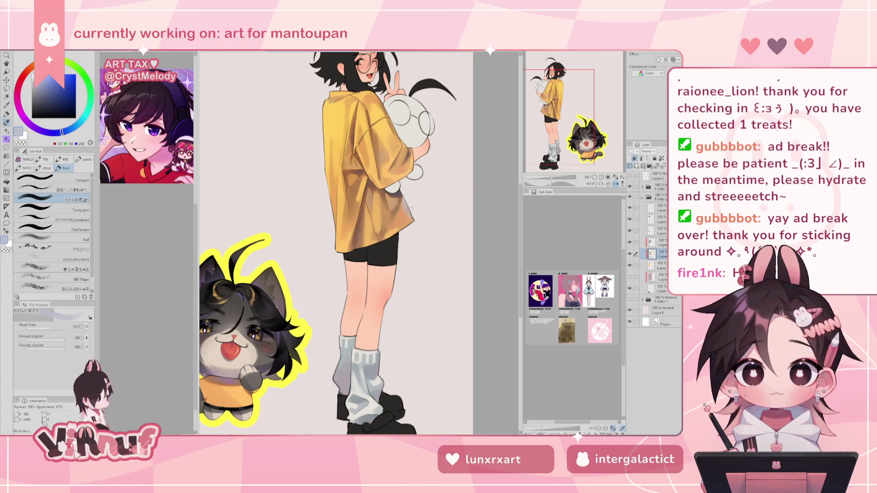
pyautogui.press('h')
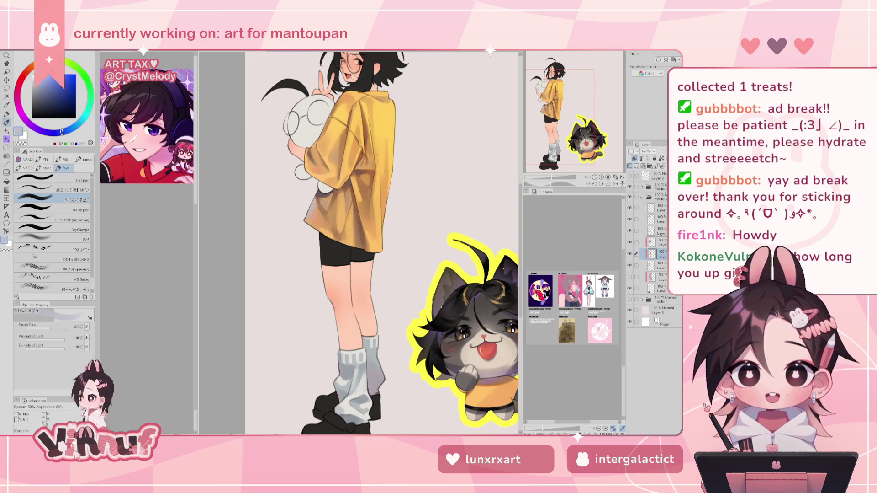
pyautogui.moveTo(51, 327); pyautogui.dragTo(44, 329)
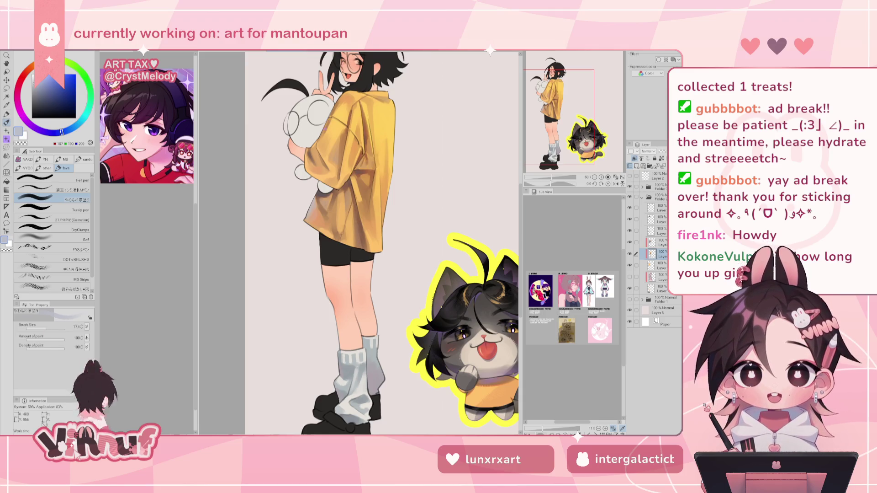
pyautogui.press('h')
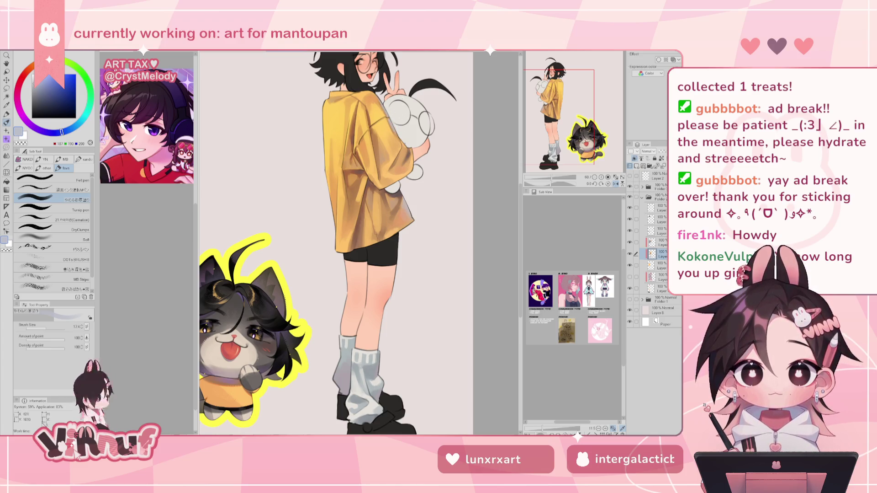
pyautogui.press('h')
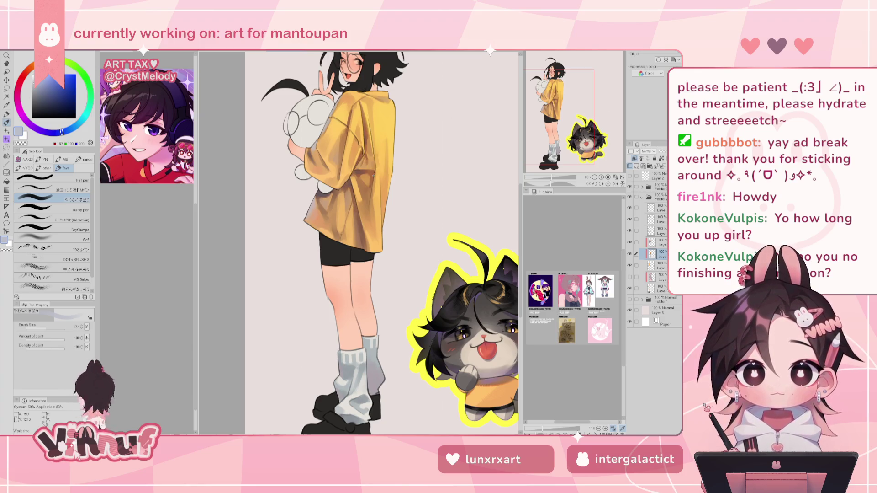
pyautogui.scroll(2, 359, 242)
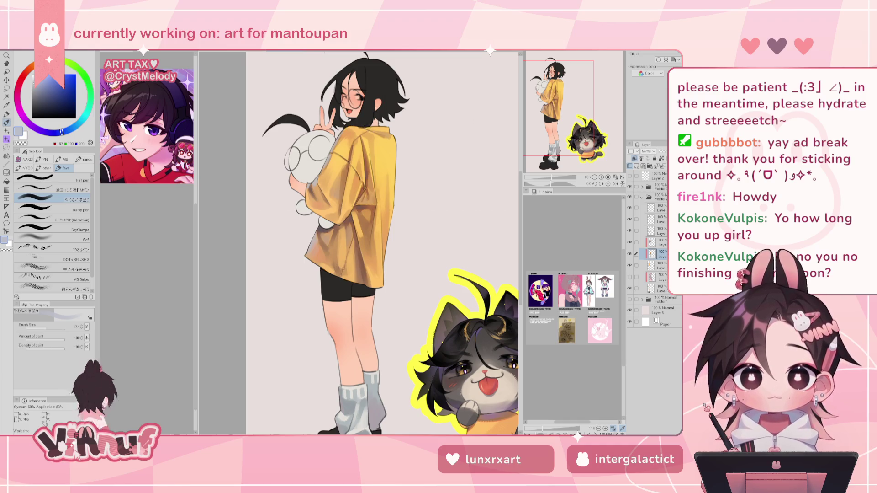
pyautogui.click(616, 184)
pyautogui.click(616, 183)
pyautogui.moveTo(552, 178); pyautogui.dragTo(554, 174)
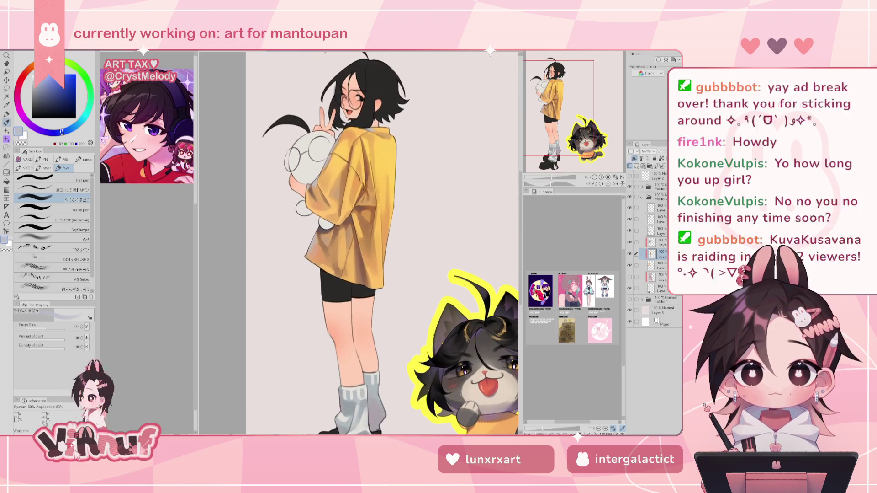
pyautogui.moveTo(64, 328); pyautogui.dragTo(55, 329)
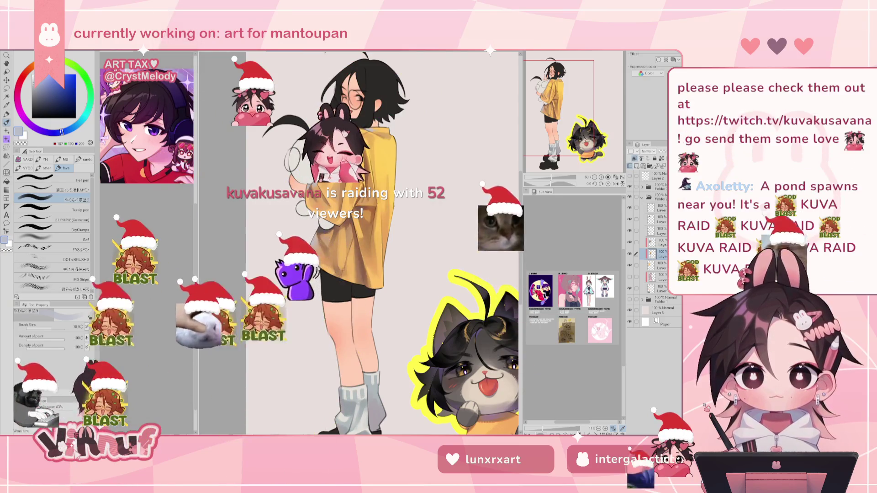
pyautogui.press('h')
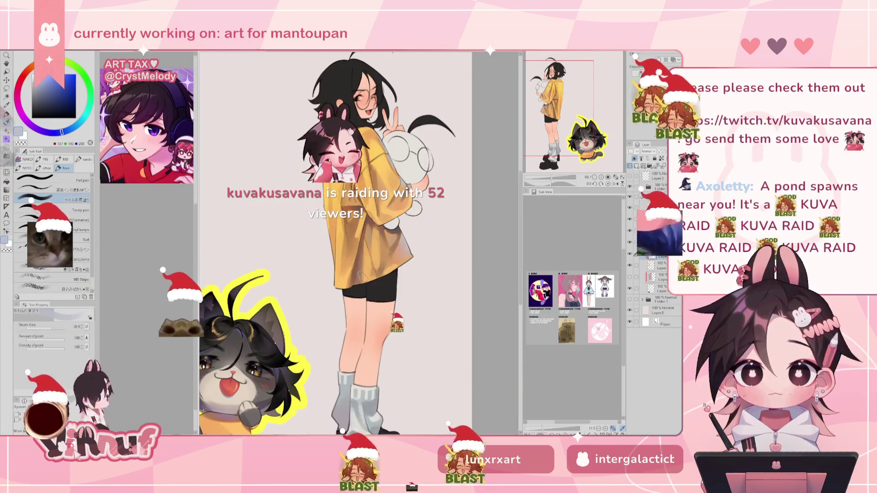
pyautogui.press('h')
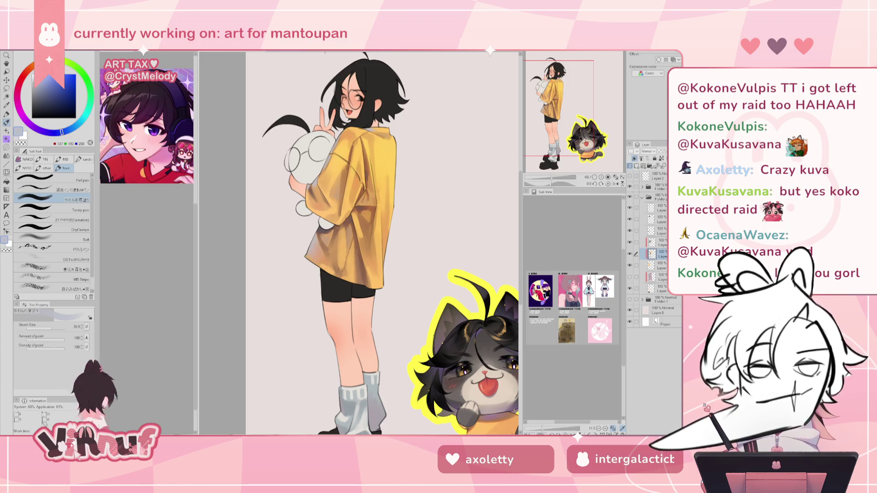
# Step: Show the large close-up figure folder and zoom in and out around the cat sticker
pyautogui.scroll(-1, 361, 256)
pyautogui.scroll(-2, 361, 256)
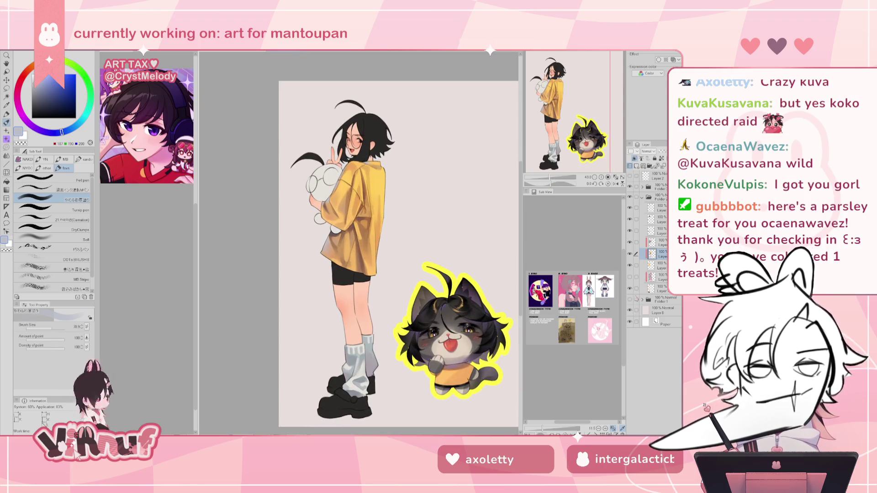
pyautogui.click(631, 299)
pyautogui.scroll(-1, 574, 129)
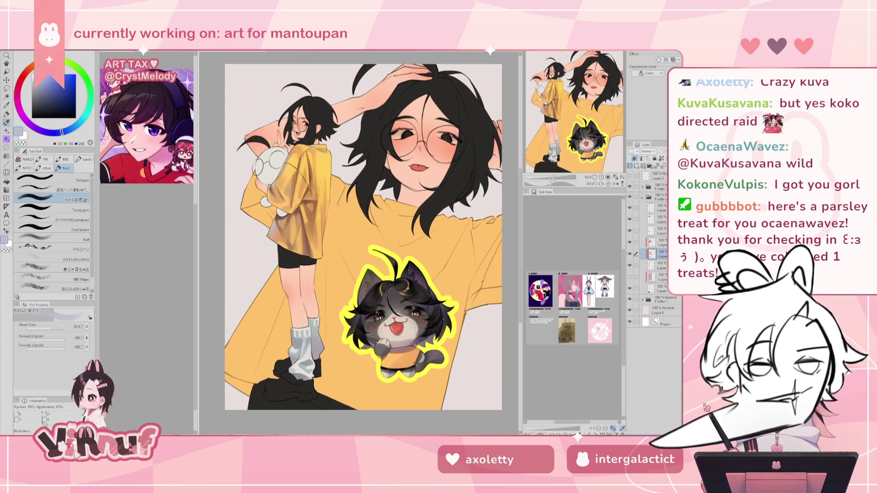
pyautogui.scroll(-1, 551, 167)
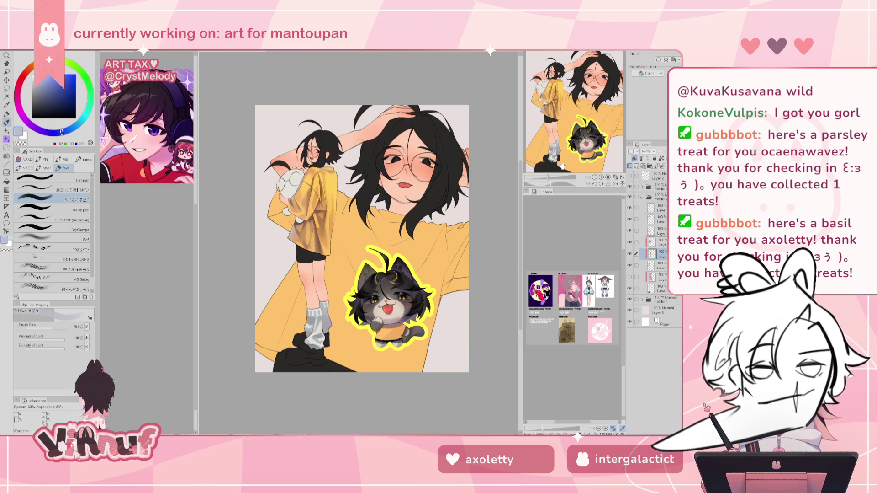
pyautogui.scroll(5, 579, 128)
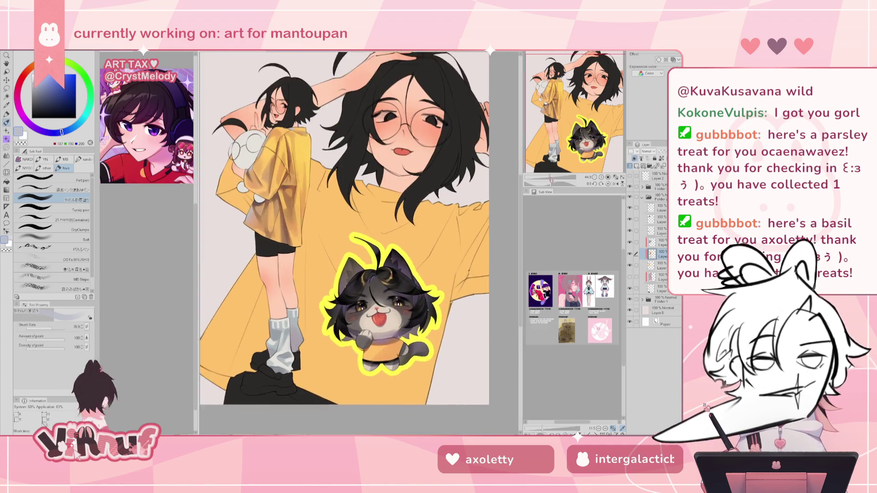
pyautogui.scroll(-1, 561, 168)
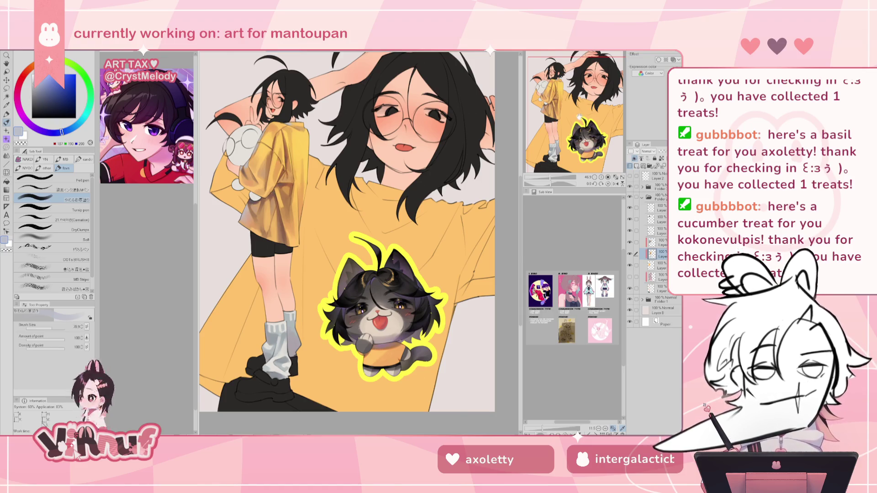
pyautogui.scroll(2, 375, 310)
pyautogui.scroll(2, 375, 311)
pyautogui.scroll(2, 374, 311)
pyautogui.scroll(2, 374, 311)
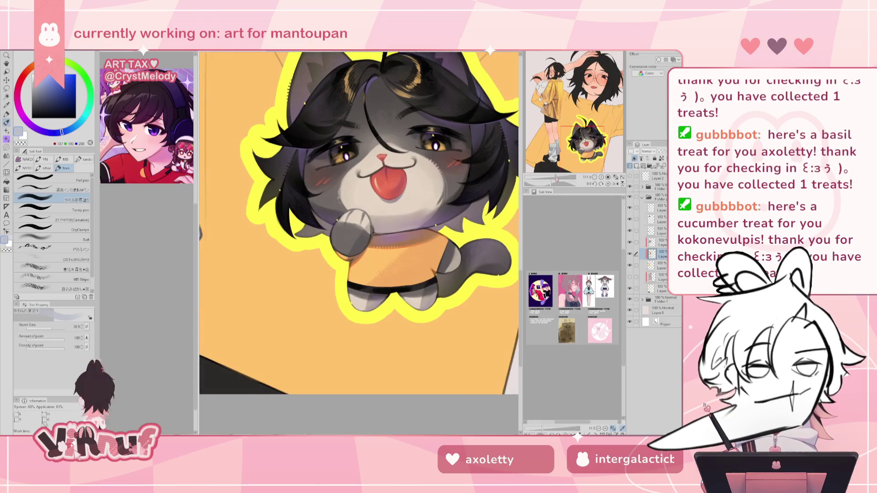
pyautogui.scroll(-1, 359, 243)
pyautogui.scroll(-2, 358, 242)
pyautogui.scroll(2, 358, 242)
# Step: Pan over the girl's face and the whole illustration, then switch to the chibi illustration with Ctrl+Tab
pyautogui.moveTo(587, 138)
pyautogui.mouseDown()
pyautogui.moveTo(553, 142)
pyautogui.moveTo(551, 96)
pyautogui.moveTo(555, 137)
pyautogui.moveTo(594, 87)
pyautogui.mouseUp()
pyautogui.scroll(-2, 563, 152)
pyautogui.scroll(-1, 563, 152)
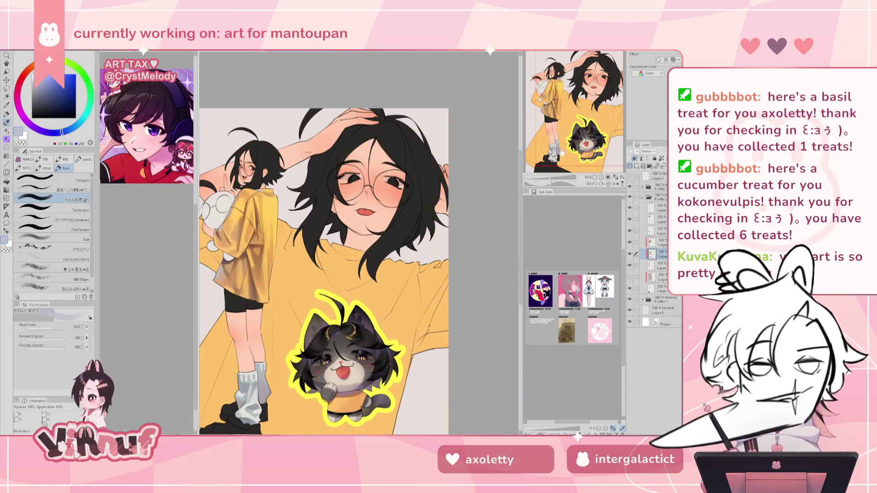
pyautogui.moveTo(562, 153); pyautogui.dragTo(567, 136)
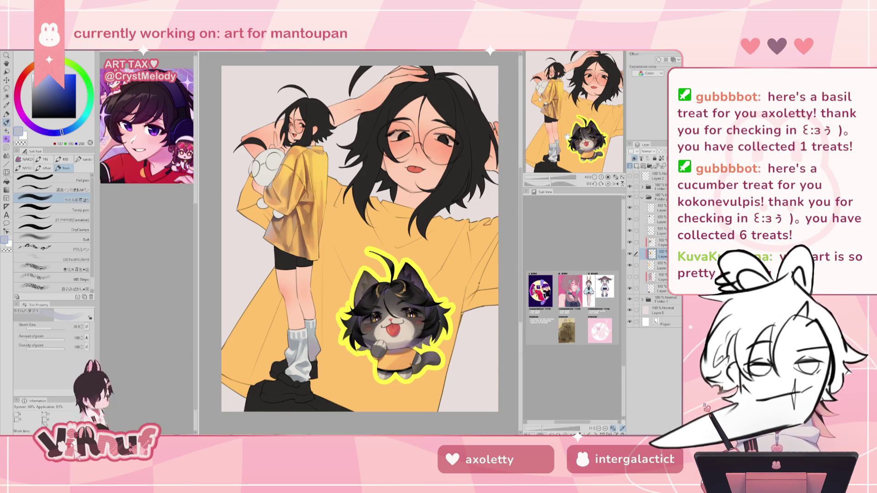
pyautogui.hotkey('ctrl', 'Tab')
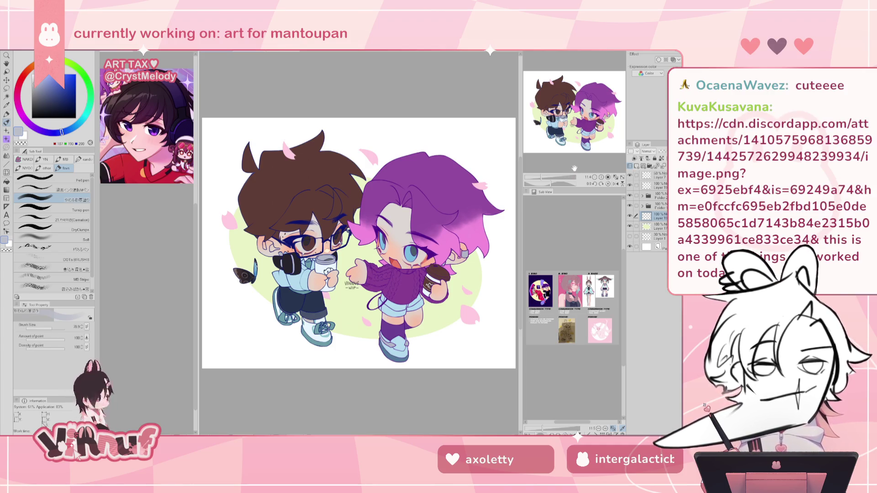
# Step: Step through open documents—green-and-black piece fitted to window, yellow-shirt girl—ending on the blue-haired girl
pyautogui.hotkey('ctrl', 'Tab')
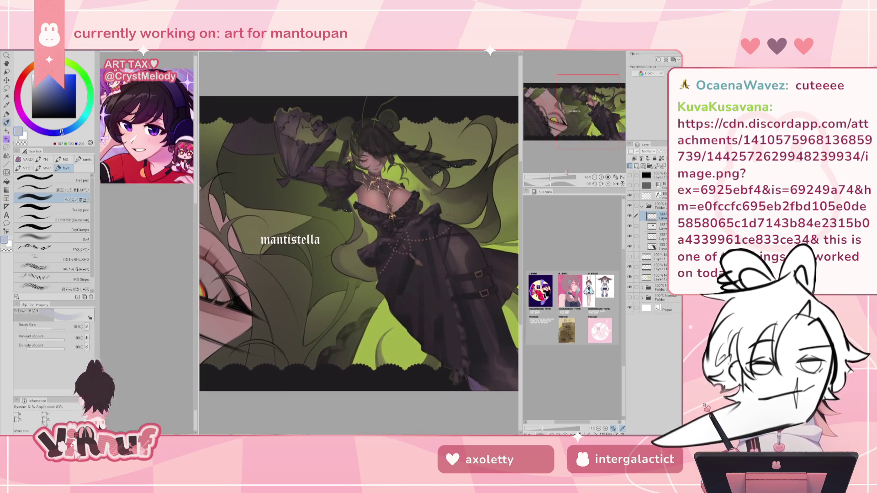
pyautogui.hotkey('ctrl', '0')
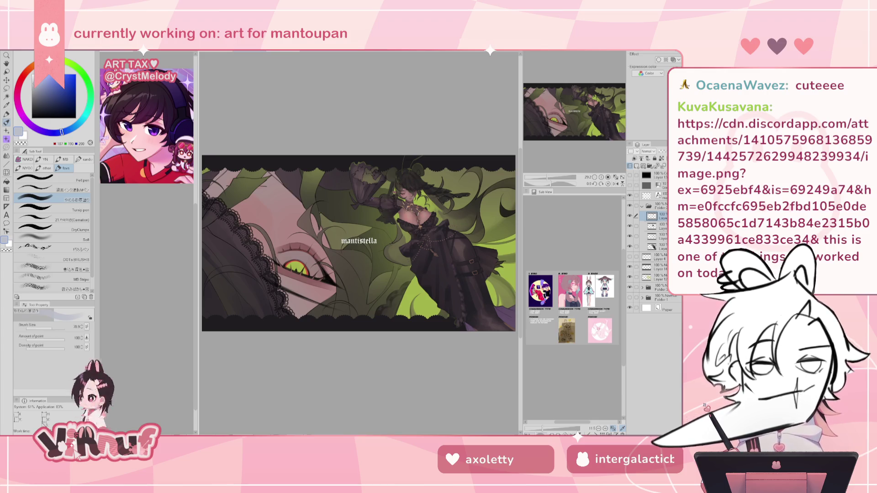
pyautogui.click(275, 54)
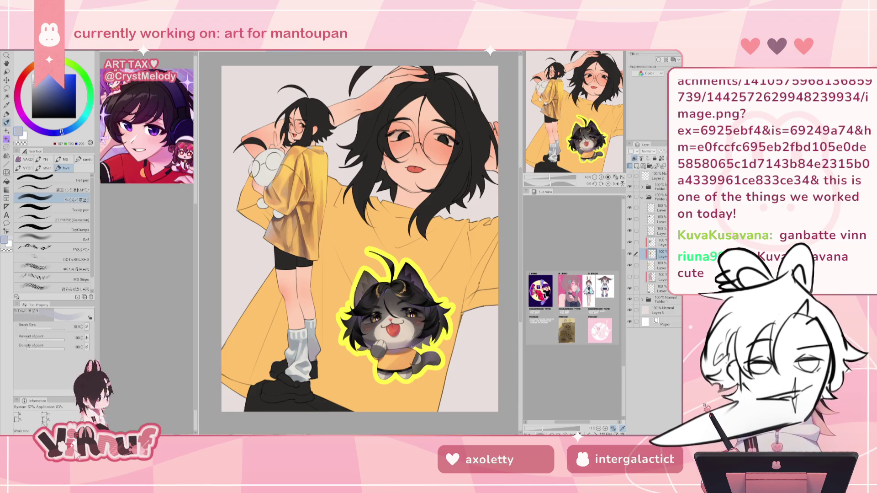
pyautogui.hotkey('alt', 'f')
pyautogui.press('Escape')
pyautogui.scroll(3, 359, 242)
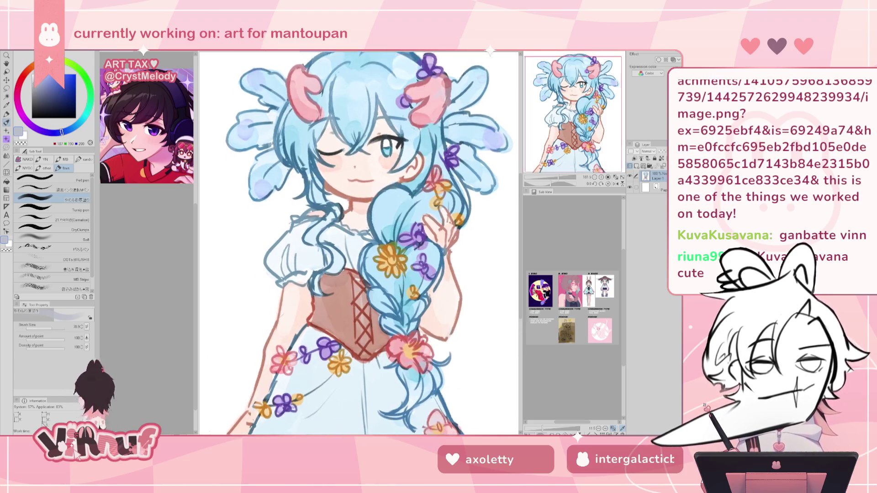
pyautogui.moveTo(359, 242)
pyautogui.mouseDown()
pyautogui.moveTo(350, 231)
pyautogui.moveTo(372, 249)
pyautogui.mouseUp()
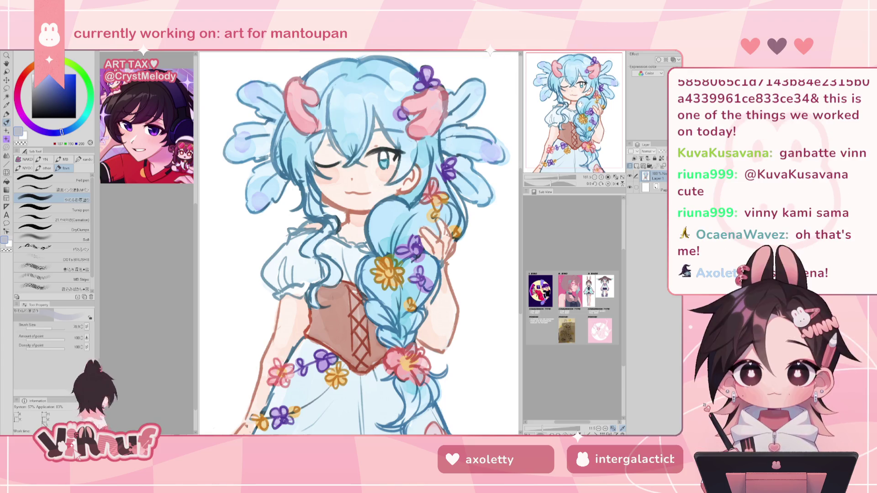
pyautogui.moveTo(359, 242); pyautogui.dragTo(364, 230)
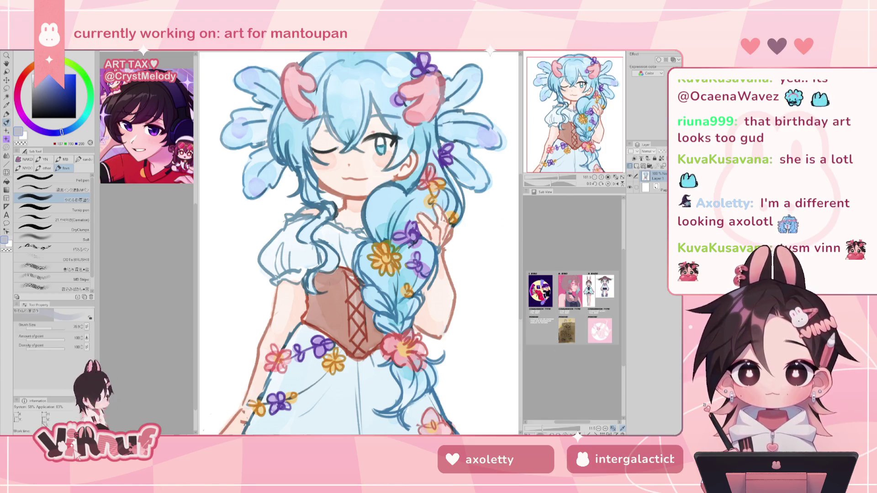
pyautogui.moveTo(342, 313); pyautogui.dragTo(365, 292)
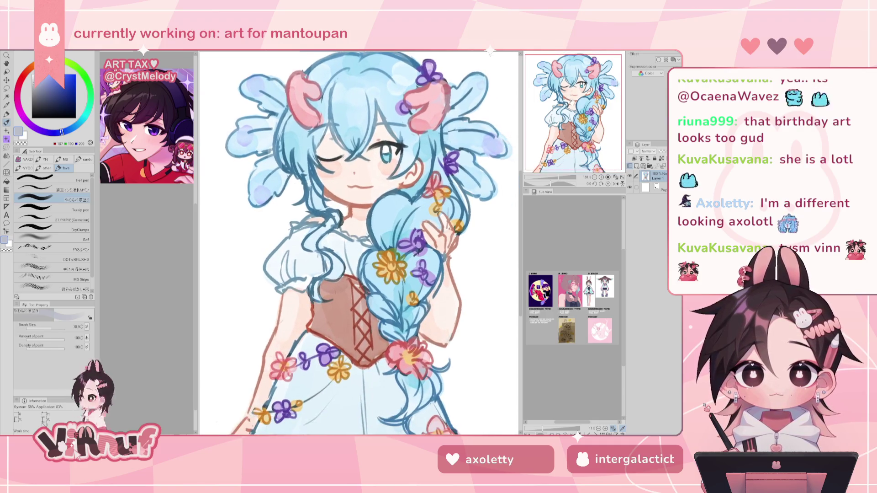
pyautogui.scroll(2, 359, 242)
pyautogui.moveTo(358, 229)
pyautogui.mouseDown()
pyautogui.moveTo(372, 231)
pyautogui.moveTo(375, 242)
pyautogui.mouseUp()
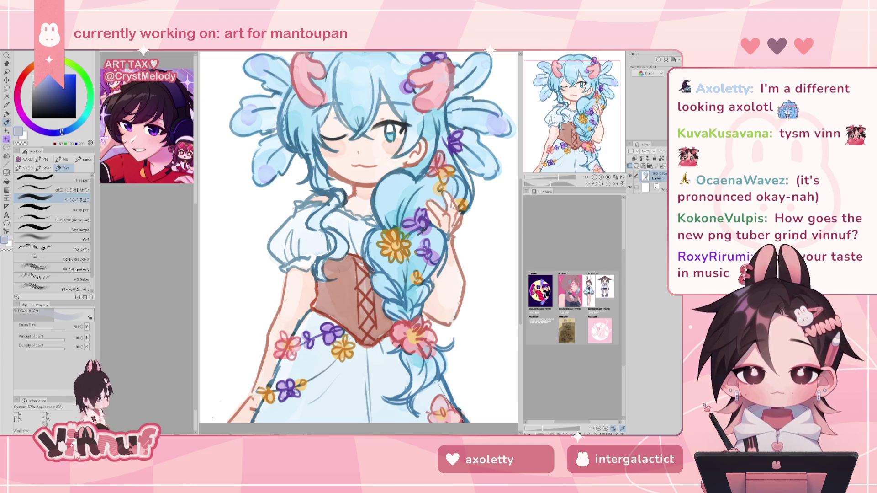
pyautogui.scroll(3, 359, 242)
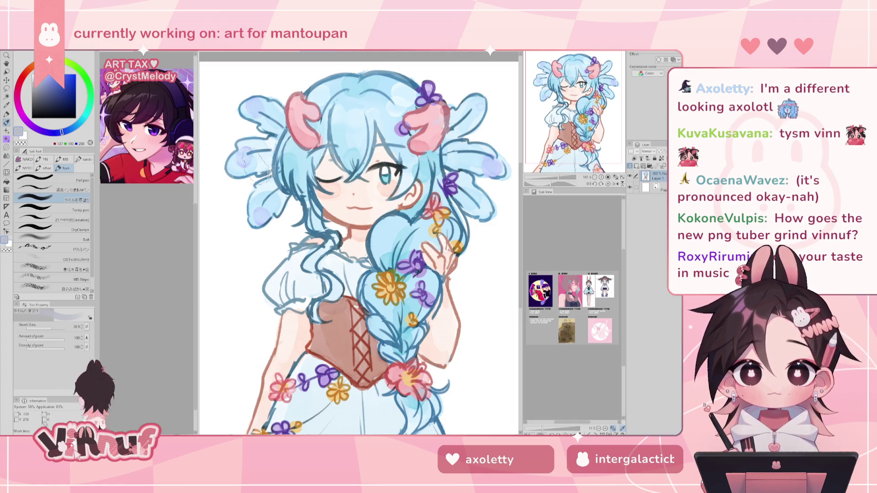
pyautogui.scroll(-2, 375, 279)
pyautogui.scroll(5, 393, 276)
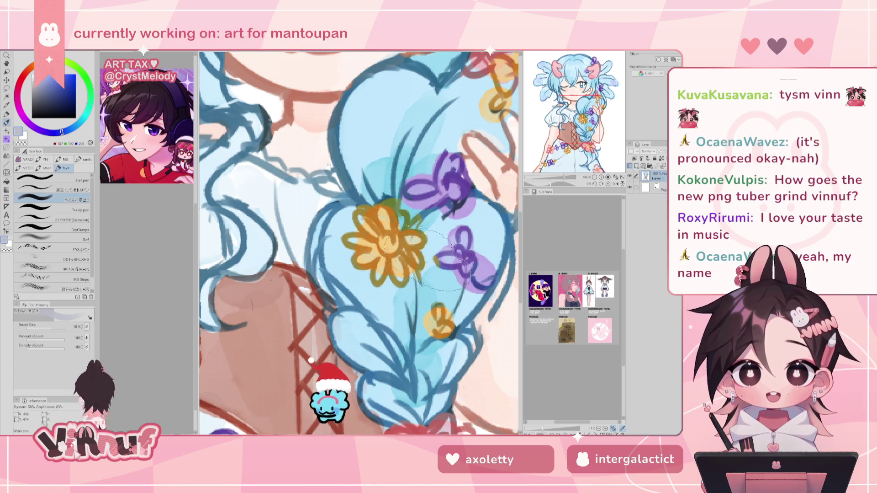
# Step: Zoom and pan over the blue-haired girl's face and braid, then return to the yellow-shirt illustration
pyautogui.scroll(-2, 452, 258)
pyautogui.scroll(-2, 452, 258)
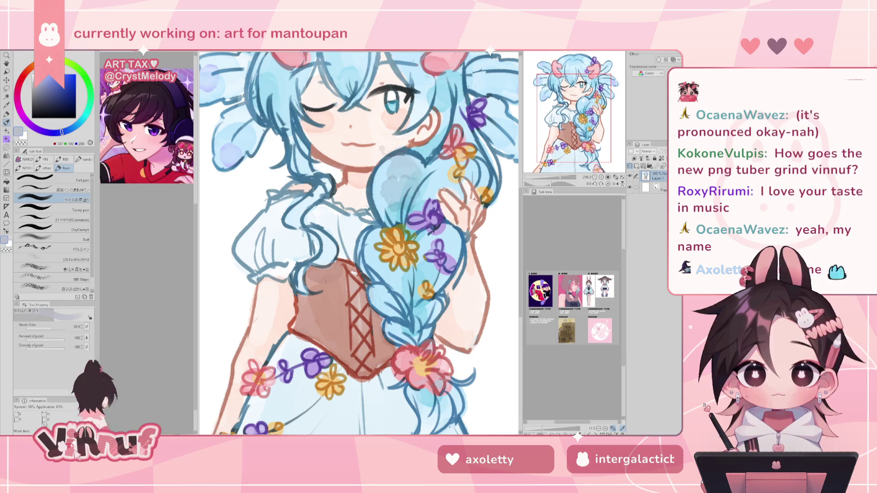
pyautogui.scroll(2, 281, 280)
pyautogui.scroll(1, 281, 280)
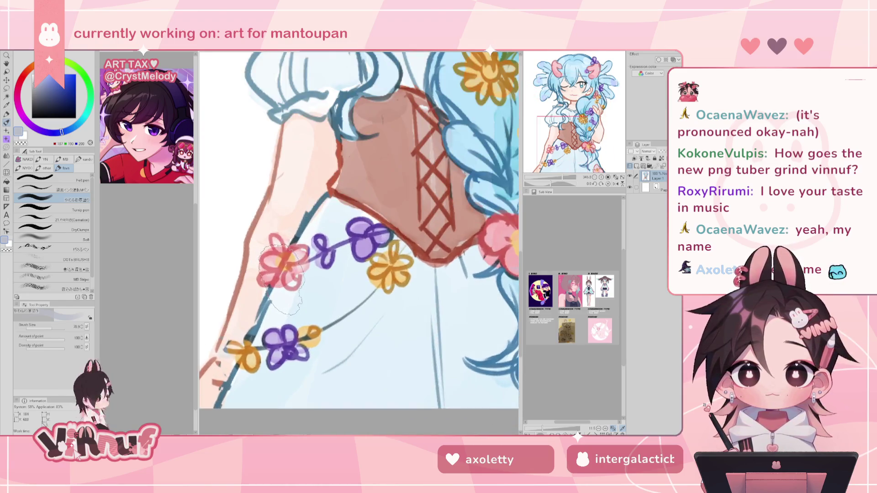
pyautogui.scroll(1, 282, 280)
pyautogui.scroll(1, 332, 235)
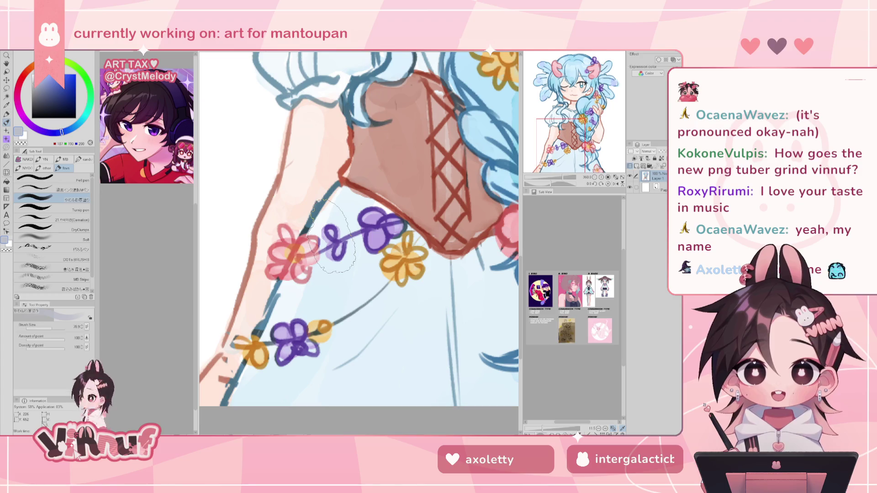
pyautogui.scroll(-1, 333, 235)
pyautogui.scroll(-1, 330, 236)
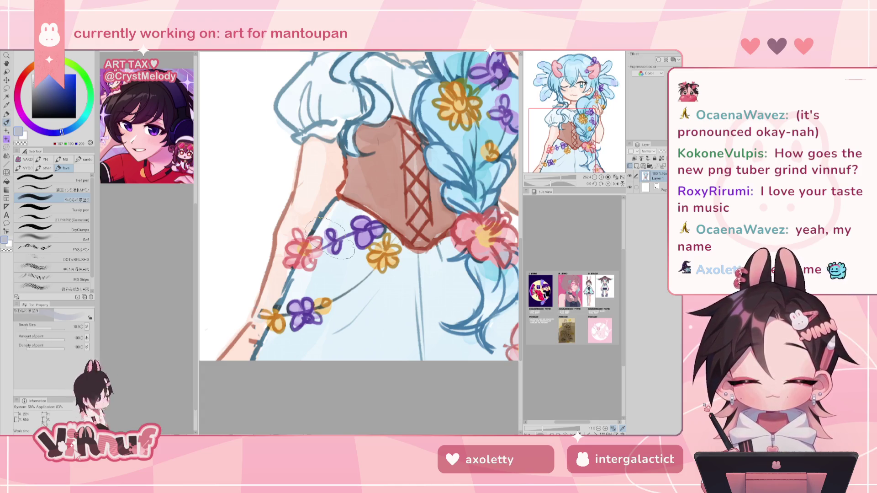
pyautogui.moveTo(320, 182)
pyautogui.mouseDown()
pyautogui.moveTo(279, 297)
pyautogui.moveTo(265, 309)
pyautogui.mouseUp()
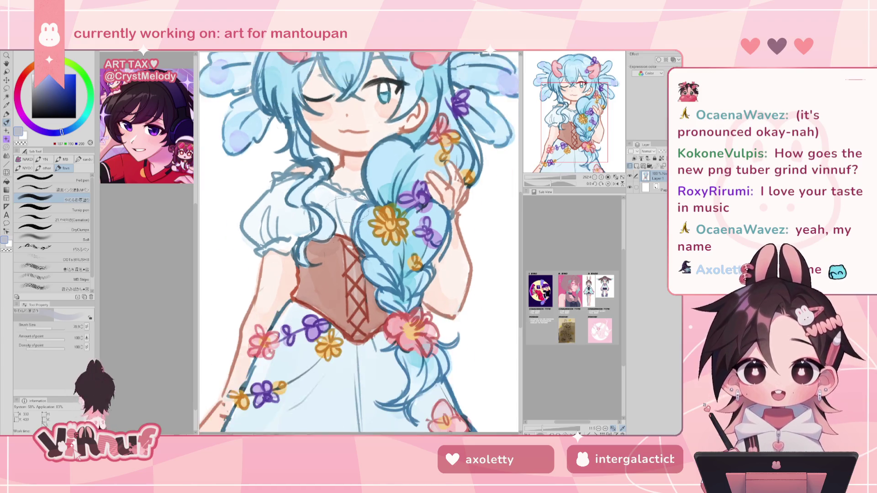
pyautogui.scroll(-1, 361, 190)
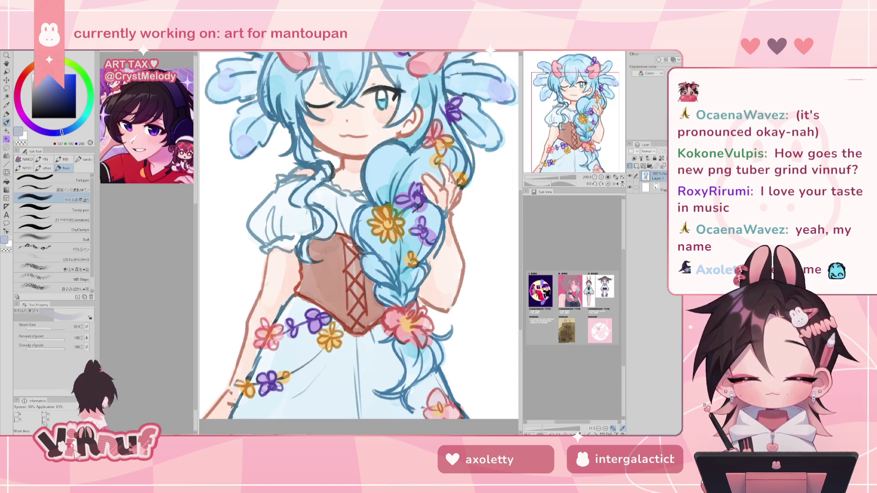
pyautogui.moveTo(358, 228); pyautogui.dragTo(363, 293)
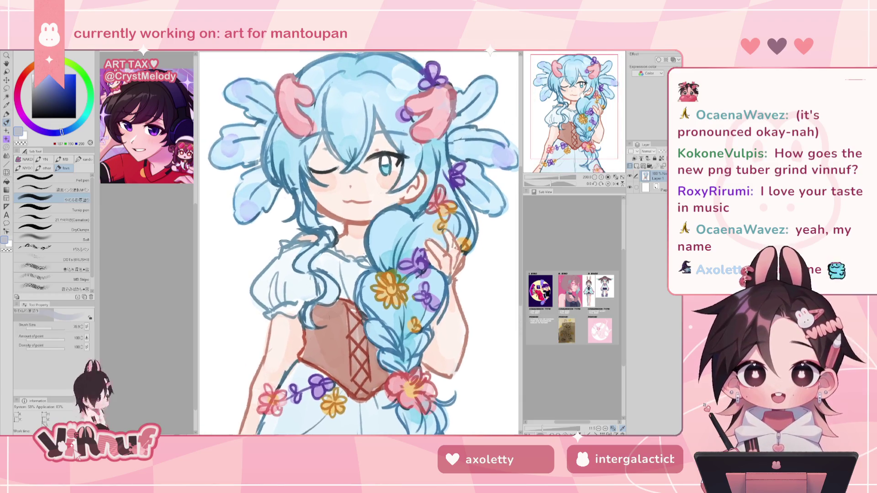
pyautogui.moveTo(582, 93); pyautogui.dragTo(583, 98)
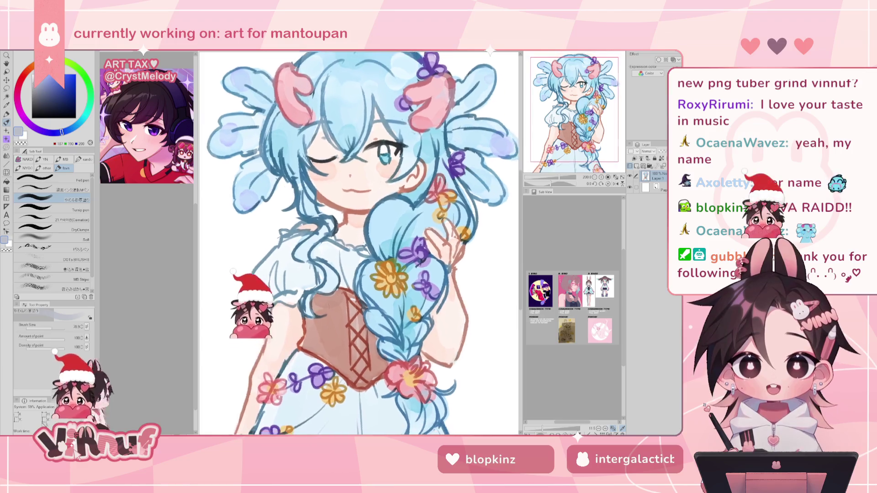
pyautogui.scroll(-2, 359, 242)
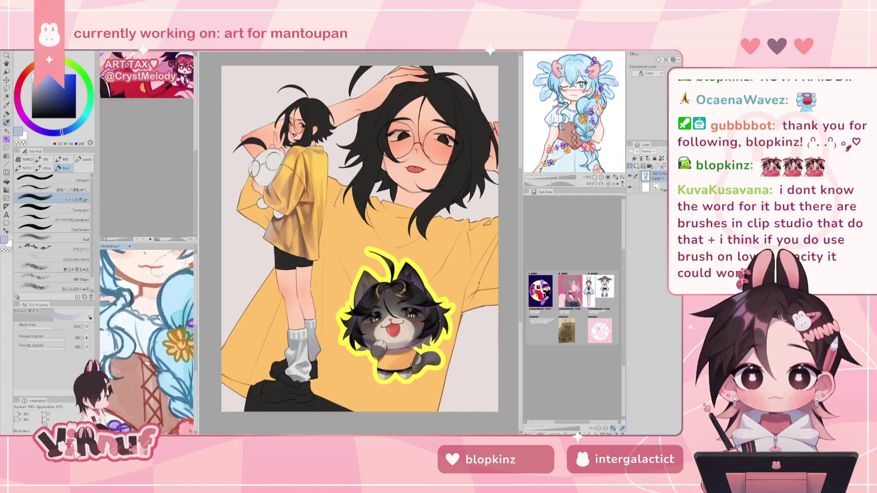
# Step: Enlarge the Illustration2 sub-view and pan both reference views so the characters' faces show
pyautogui.moveTo(161, 239); pyautogui.dragTo(161, 199)
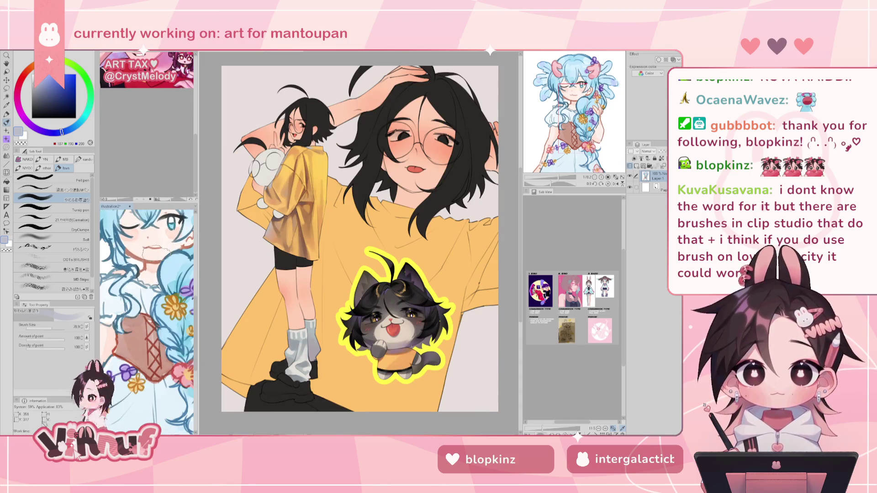
pyautogui.moveTo(565, 101); pyautogui.dragTo(570, 71)
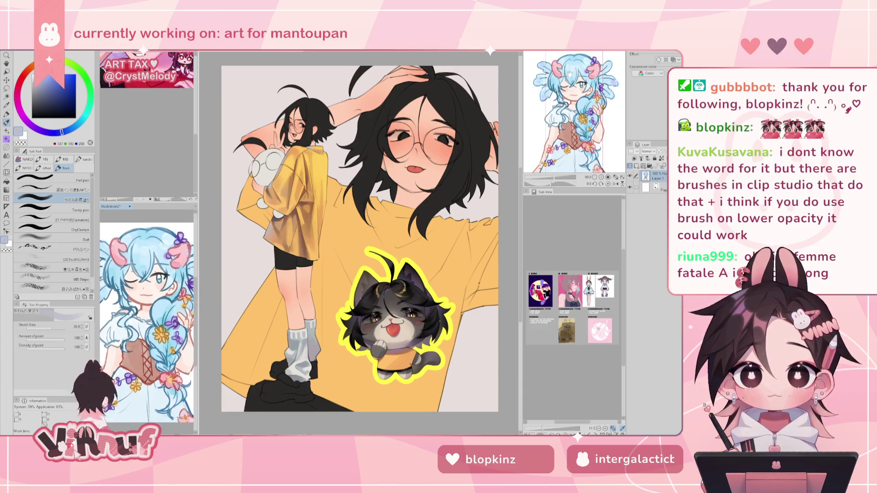
pyautogui.click(147, 108)
pyautogui.moveTo(616, 151); pyautogui.dragTo(610, 89)
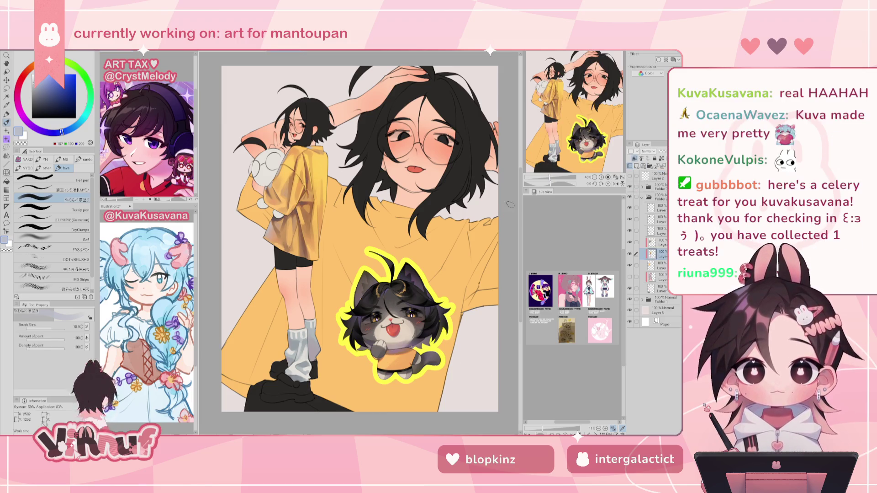
# Step: Toggle the jacket shading layer off and on to compare, then zoom to about 90% on the shirt
pyautogui.click(631, 254)
pyautogui.click(631, 254)
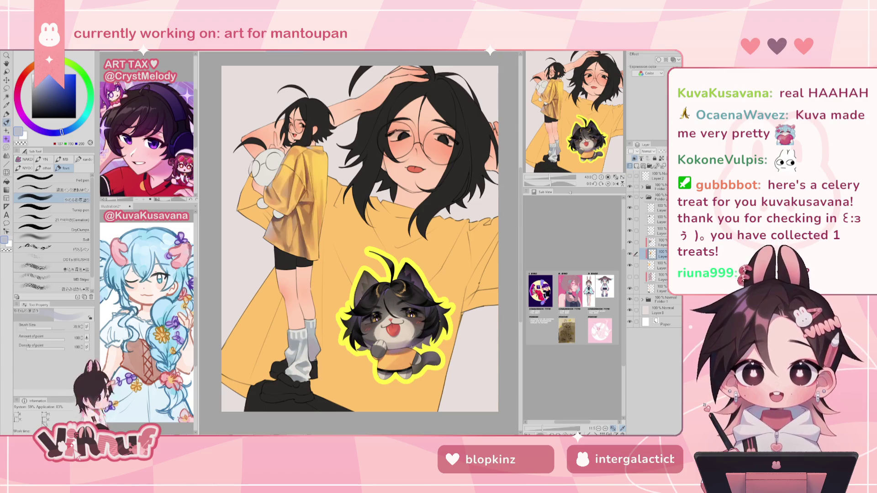
pyautogui.moveTo(549, 177); pyautogui.dragTo(552, 173)
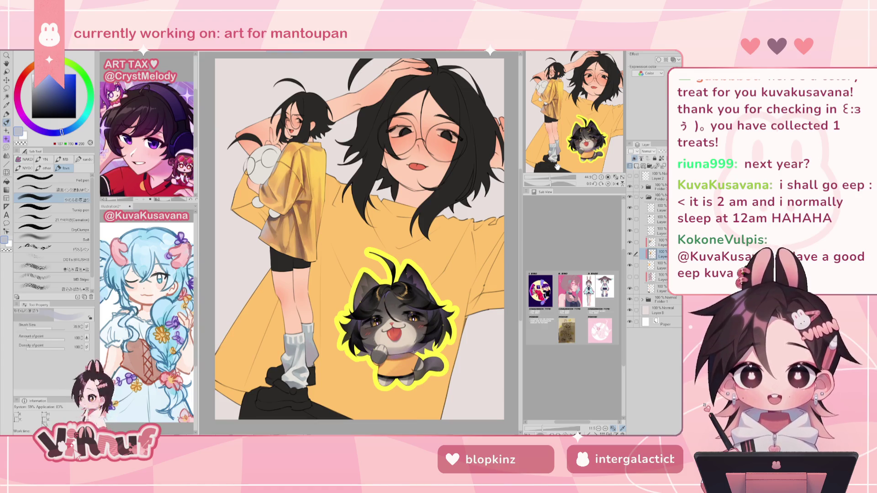
pyautogui.click(631, 254)
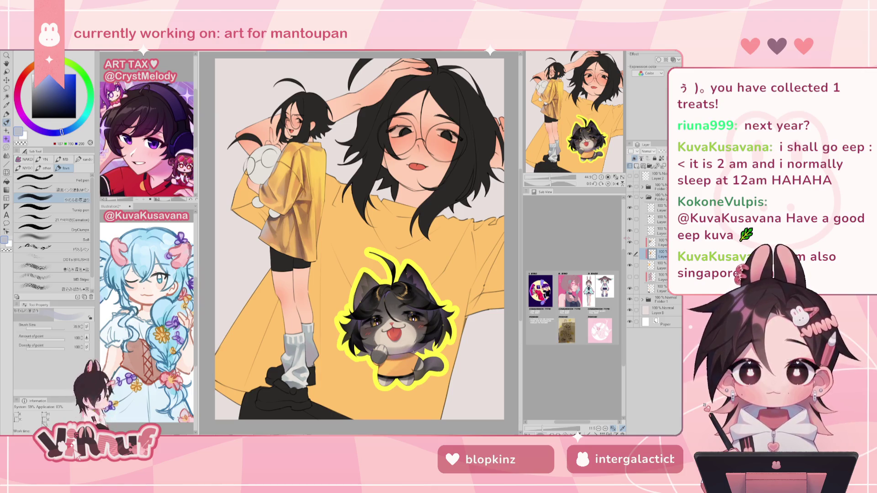
pyautogui.scroll(5, 415, 176)
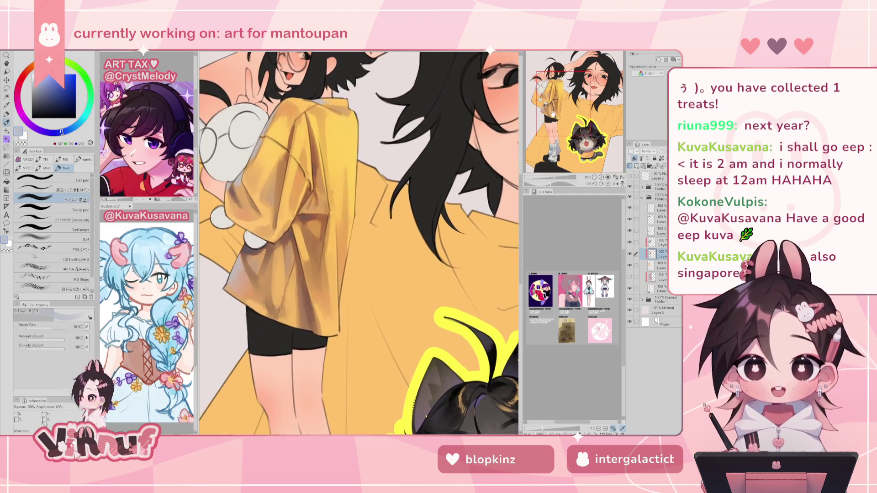
# Step: Sample brown and tan shading tones from the shirt and set the brush size to 30.1
pyautogui.keyDown('alt'); pyautogui.click(281, 232); pyautogui.keyUp('alt')
pyautogui.click(49, 329)
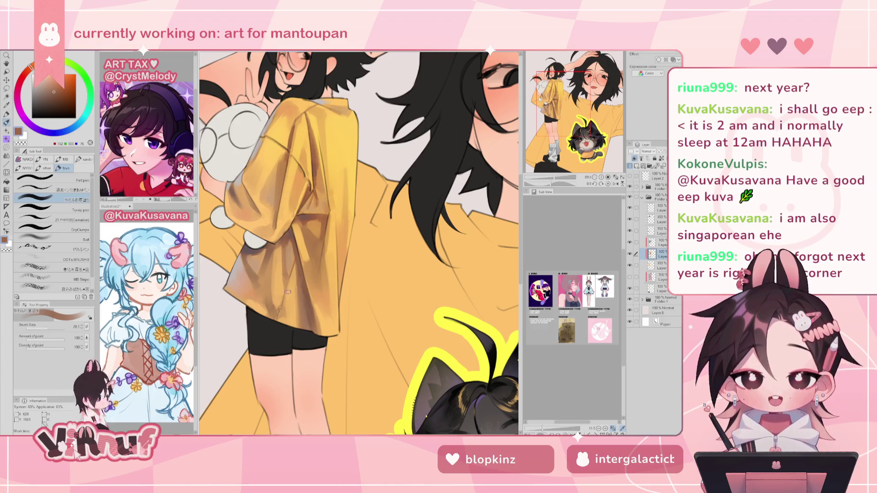
pyautogui.keyDown('alt'); pyautogui.click(263, 272); pyautogui.keyUp('alt')
pyautogui.keyDown('alt'); pyautogui.click(268, 298); pyautogui.keyUp('alt')
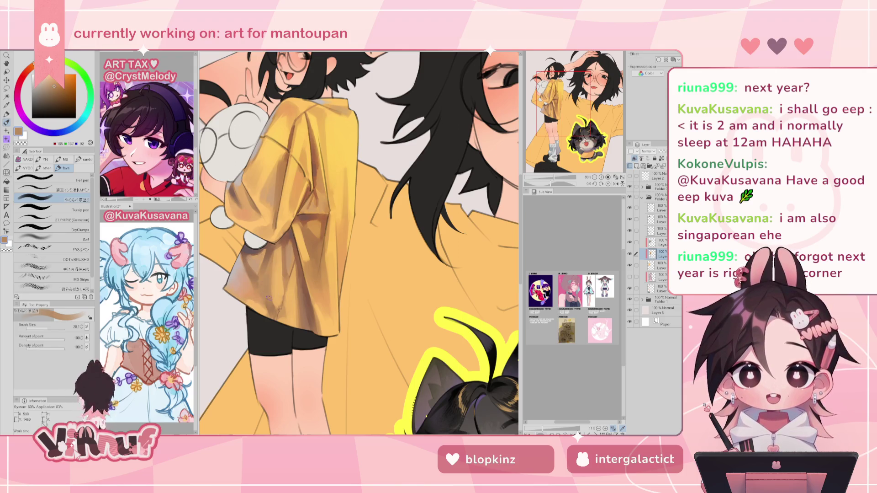
pyautogui.keyDown('alt'); pyautogui.click(256, 285); pyautogui.keyUp('alt')
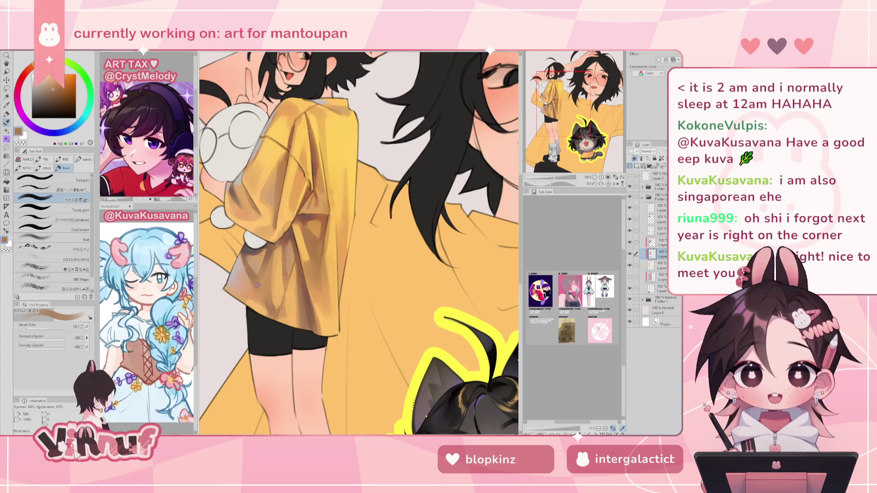
pyautogui.keyDown('alt'); pyautogui.click(273, 252); pyautogui.keyUp('alt')
pyautogui.keyDown('alt'); pyautogui.click(268, 268); pyautogui.keyUp('alt')
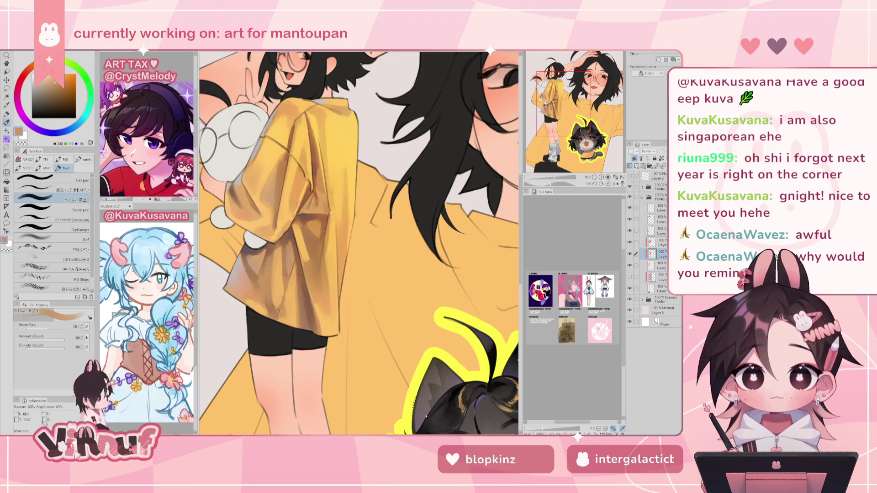
pyautogui.keyDown('alt'); pyautogui.click(269, 287); pyautogui.keyUp('alt')
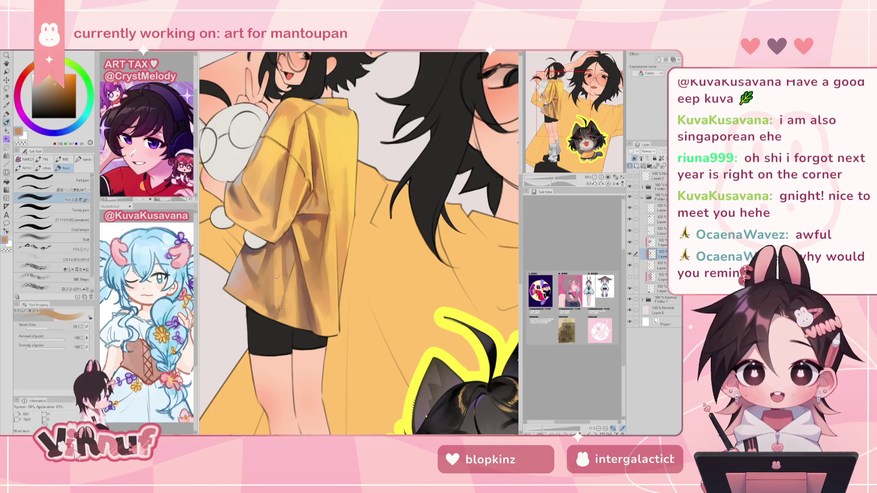
pyautogui.keyDown('alt'); pyautogui.click(277, 311); pyautogui.keyUp('alt')
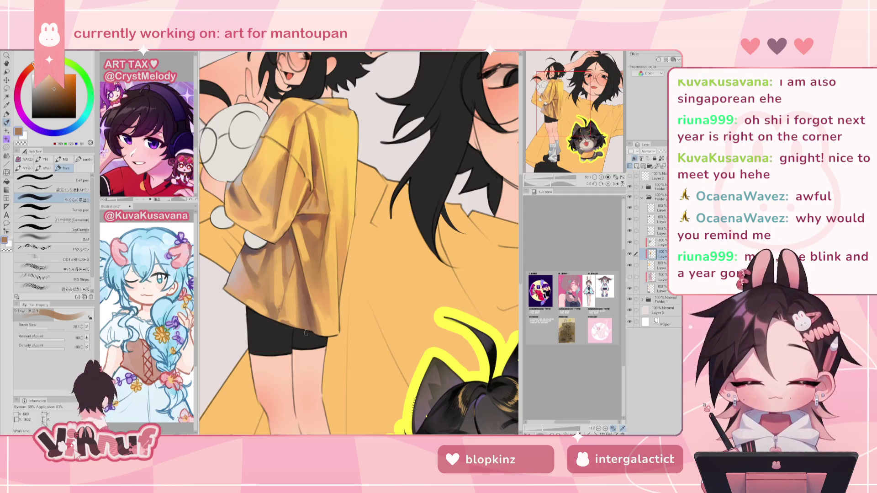
pyautogui.moveTo(554, 177); pyautogui.dragTo(557, 178)
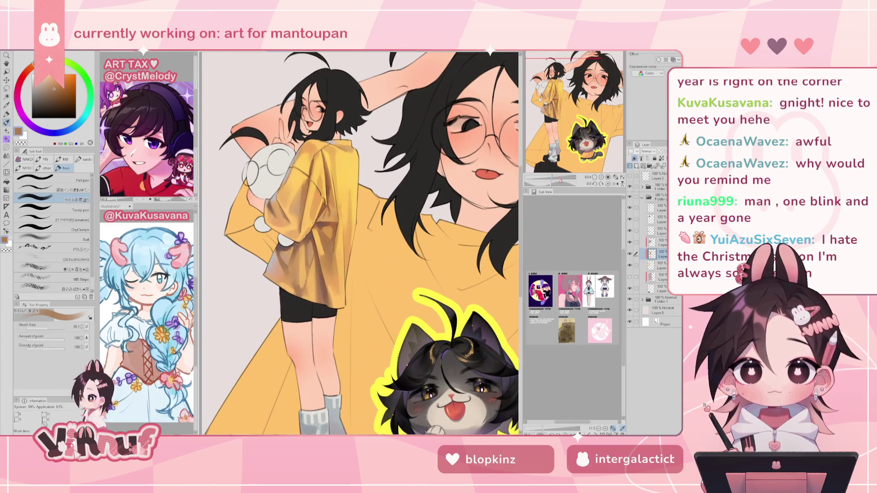
# Step: Sample shirt browns and paint darker fold shading strokes on the shirt body
pyautogui.keyDown('alt'); pyautogui.click(307, 287); pyautogui.keyUp('alt')
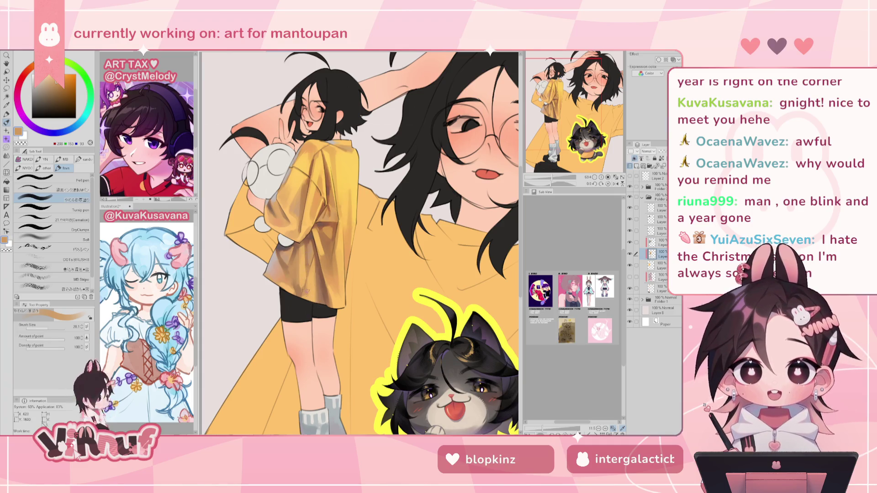
pyautogui.keyDown('alt'); pyautogui.click(305, 256); pyautogui.keyUp('alt')
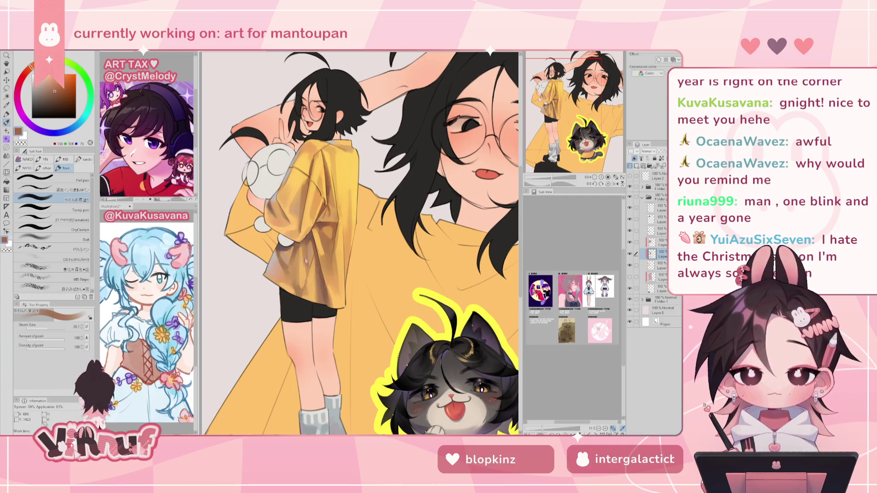
pyautogui.keyDown('alt'); pyautogui.click(302, 265); pyautogui.keyUp('alt')
pyautogui.keyDown('alt'); pyautogui.click(307, 257); pyautogui.keyUp('alt')
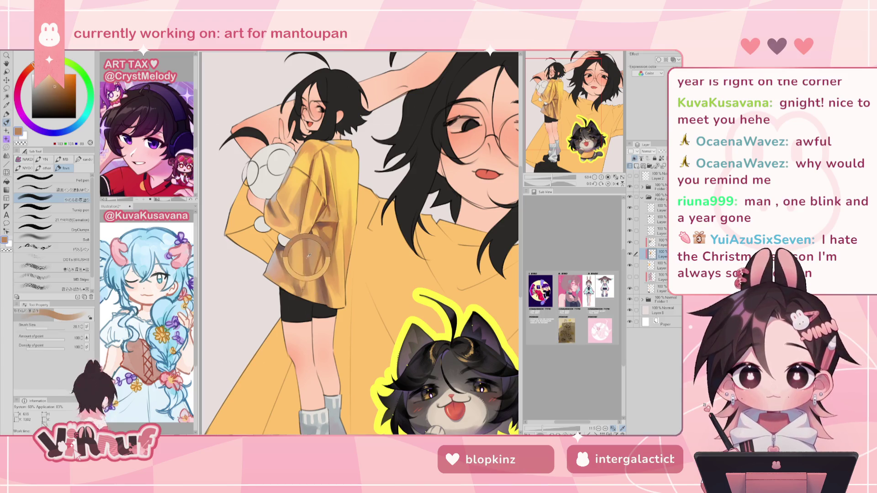
pyautogui.keyDown('alt'); pyautogui.click(311, 222); pyautogui.keyUp('alt')
pyautogui.moveTo(304, 247); pyautogui.dragTo(304, 267)
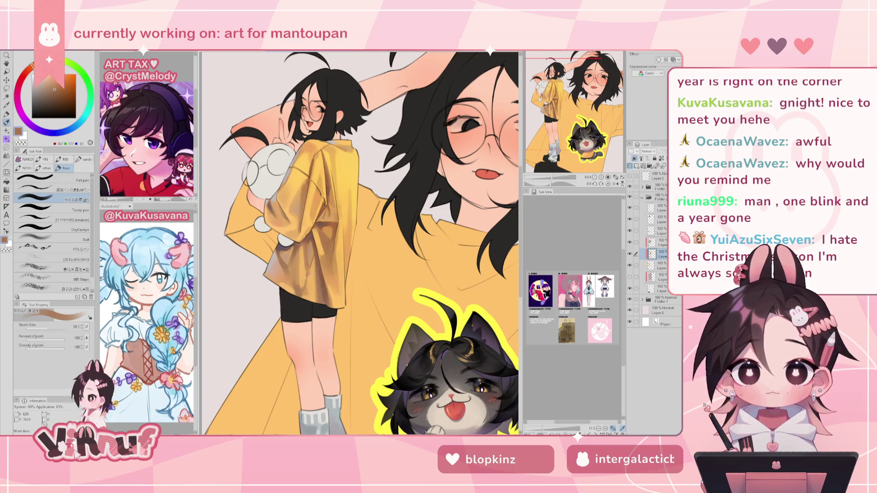
pyautogui.moveTo(306, 253); pyautogui.dragTo(305, 275)
# Step: Draw a thin brown fold line on the sleeve and soften it with light orange
pyautogui.keyDown('alt'); pyautogui.click(311, 250); pyautogui.keyUp('alt')
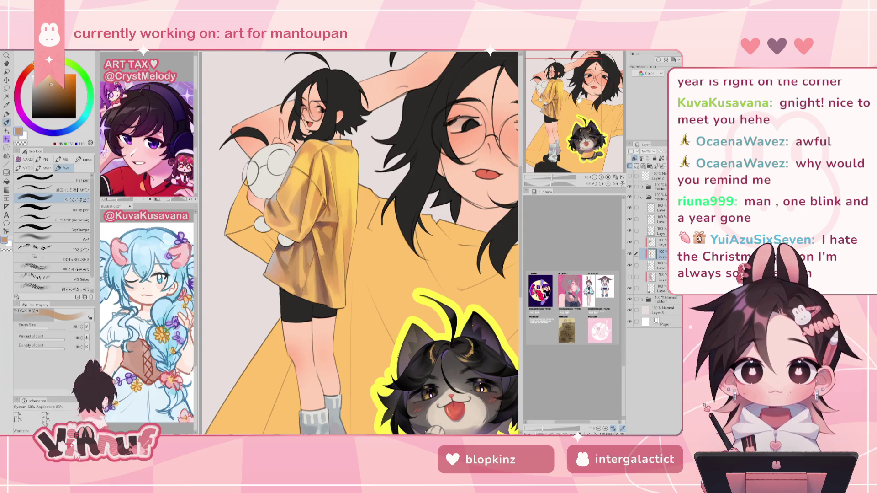
pyautogui.moveTo(578, 110); pyautogui.dragTo(576, 96)
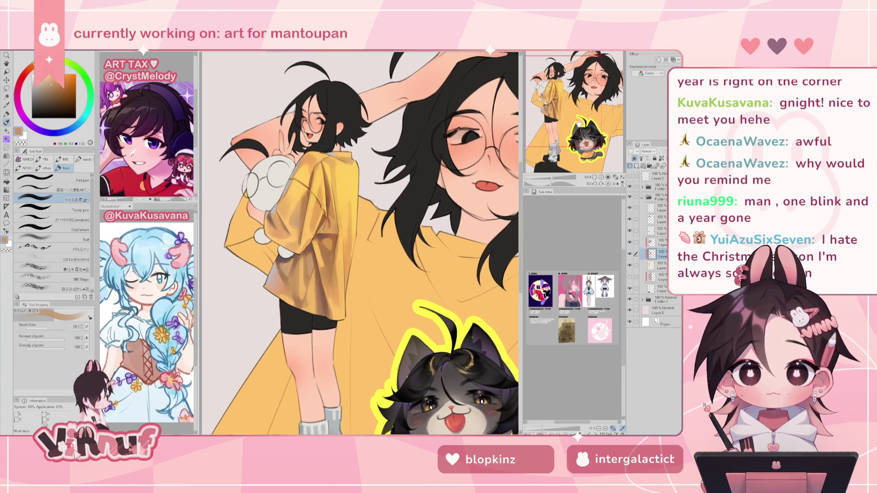
pyautogui.keyDown('alt'); pyautogui.click(283, 224); pyautogui.keyUp('alt')
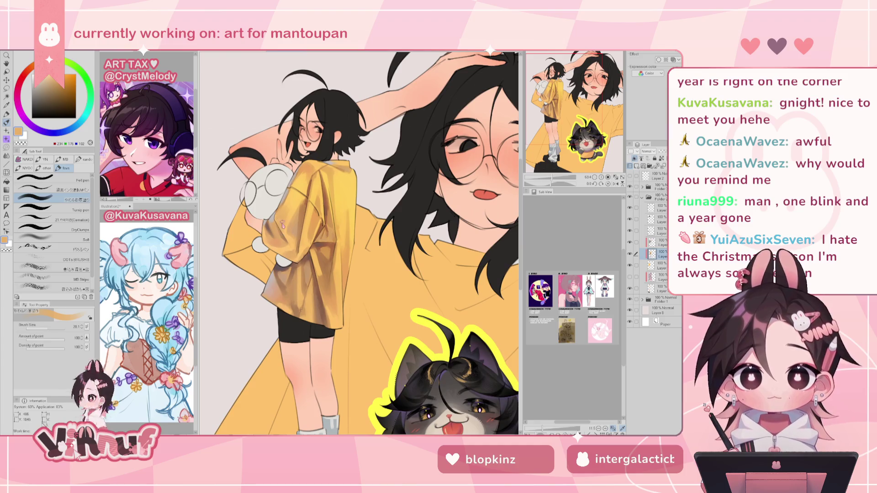
pyautogui.keyDown('alt'); pyautogui.click(281, 226); pyautogui.keyUp('alt')
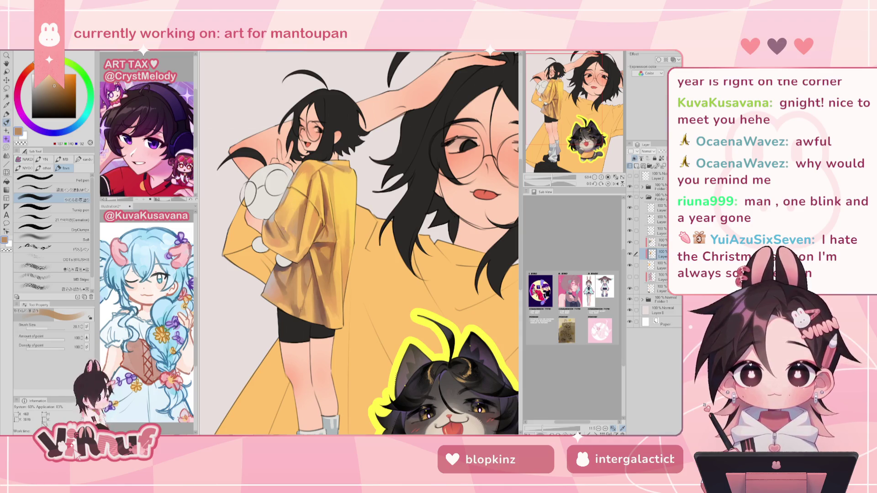
pyautogui.moveTo(288, 213); pyautogui.dragTo(287, 229)
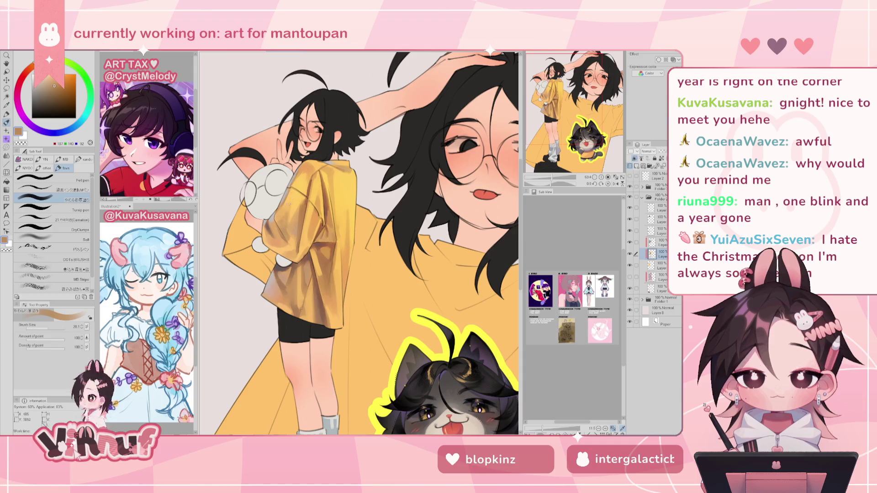
pyautogui.keyDown('alt'); pyautogui.click(358, 242); pyautogui.keyUp('alt')
pyautogui.moveTo(47, 326); pyautogui.dragTo(54, 324)
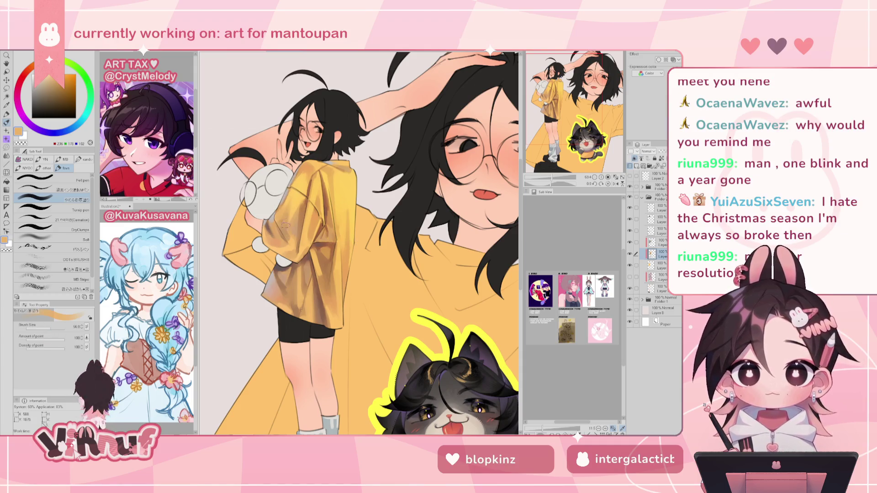
# Step: Set the brush to 37 and sample brighter yellows and tans from the sleeve and shirt
pyautogui.keyDown('alt'); pyautogui.click(300, 199); pyautogui.keyUp('alt')
pyautogui.moveTo(53, 327); pyautogui.dragTo(49, 327)
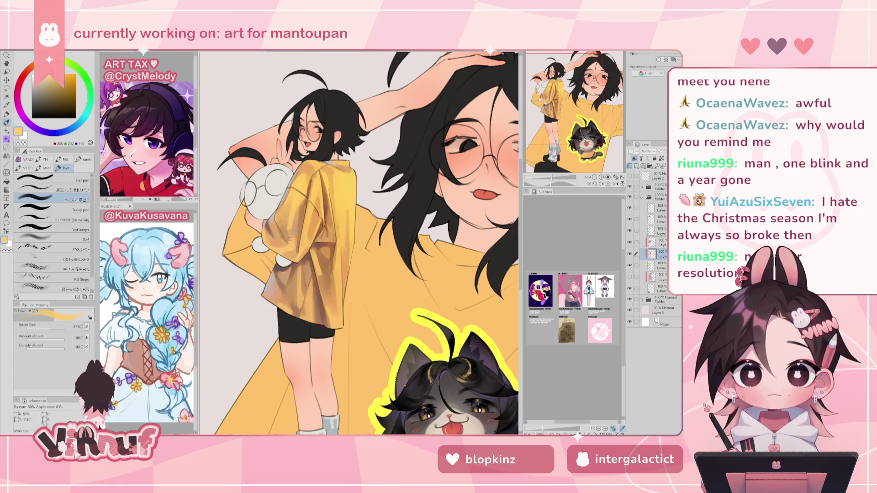
pyautogui.keyDown('alt'); pyautogui.click(293, 228); pyautogui.keyUp('alt')
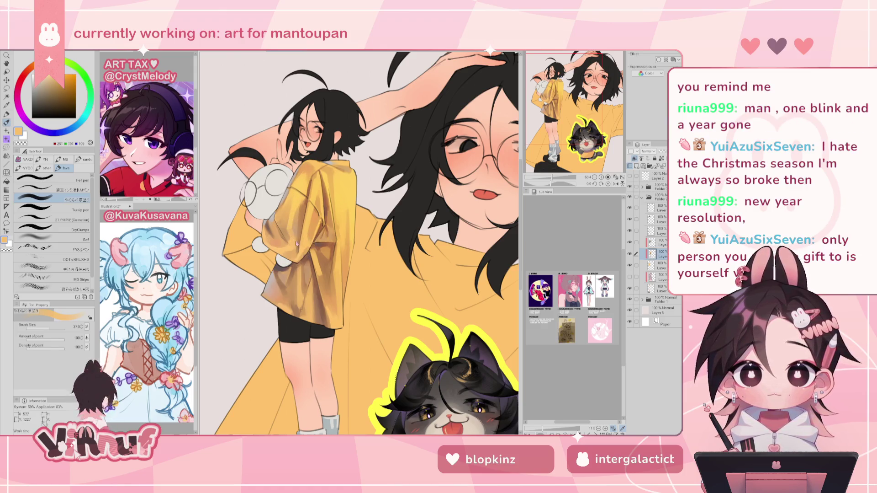
pyautogui.keyDown('alt'); pyautogui.click(294, 232); pyautogui.keyUp('alt')
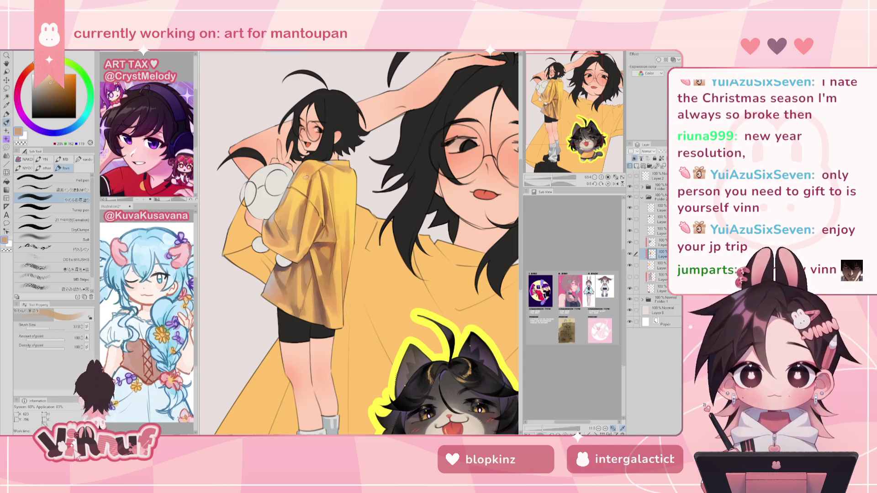
pyautogui.keyDown('alt'); pyautogui.click(295, 201); pyautogui.keyUp('alt')
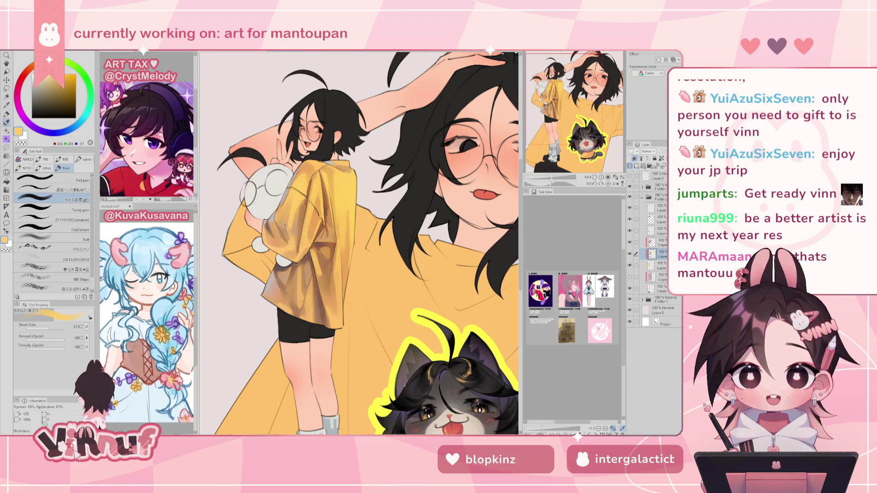
pyautogui.keyDown('alt'); pyautogui.click(280, 219); pyautogui.keyUp('alt')
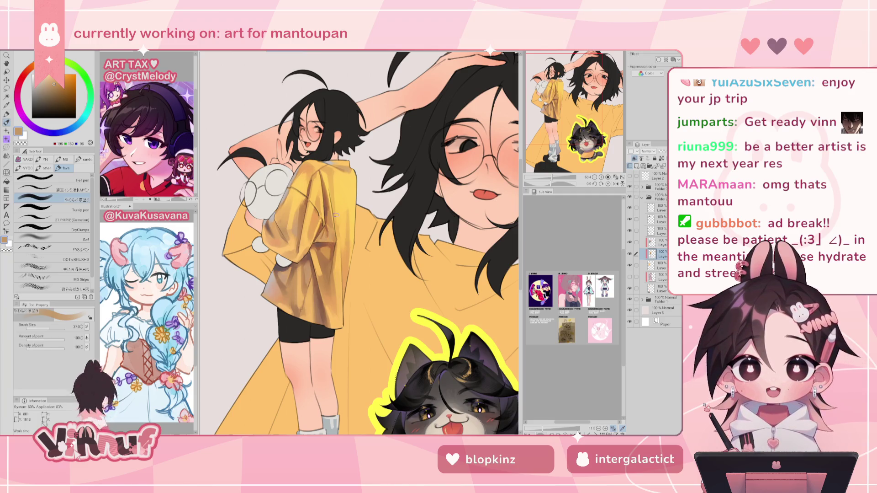
# Step: Fit the whole canvas in the window, then switch to the browser's 5:00 timer page
pyautogui.hotkey('ctrl', '0')
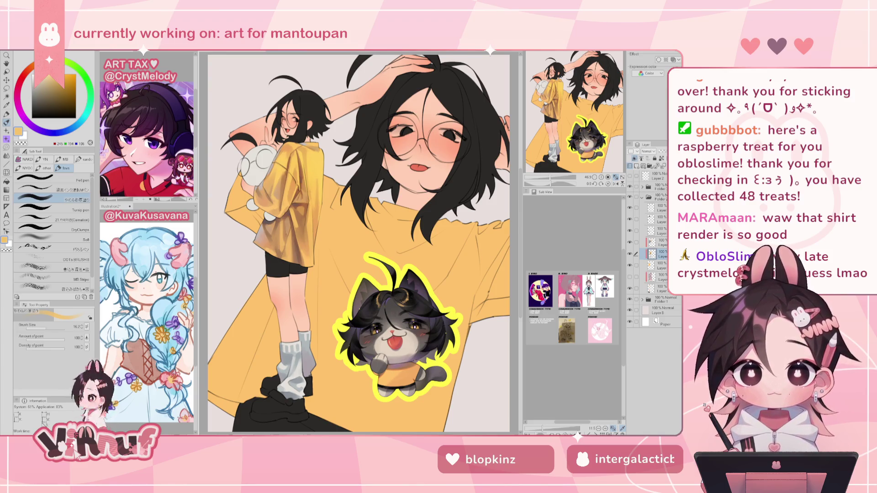
pyautogui.hotkey('alt', 'Tab')
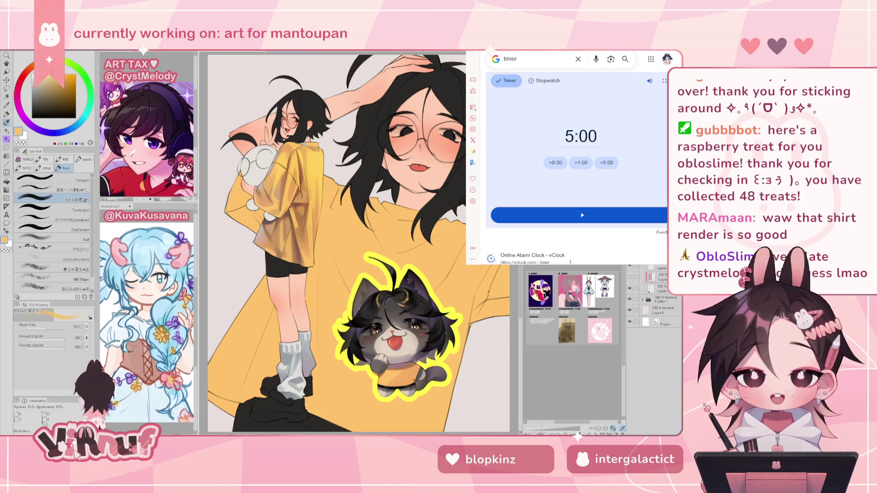
# Step: Spin the Wheel of Names exercise wheel, which lands on cat + cow stretch, then return to the 5:00 timer
pyautogui.hotkey('alt', 'Tab')
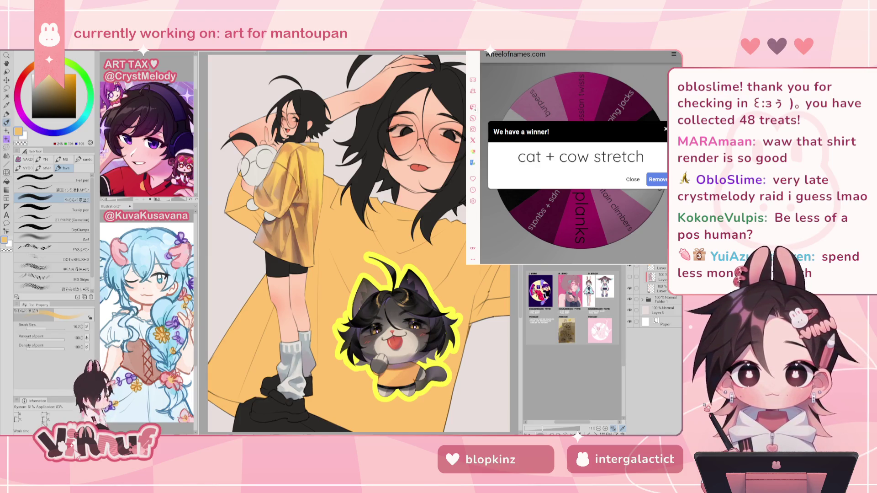
pyautogui.hotkey('ctrl', 'Tab')
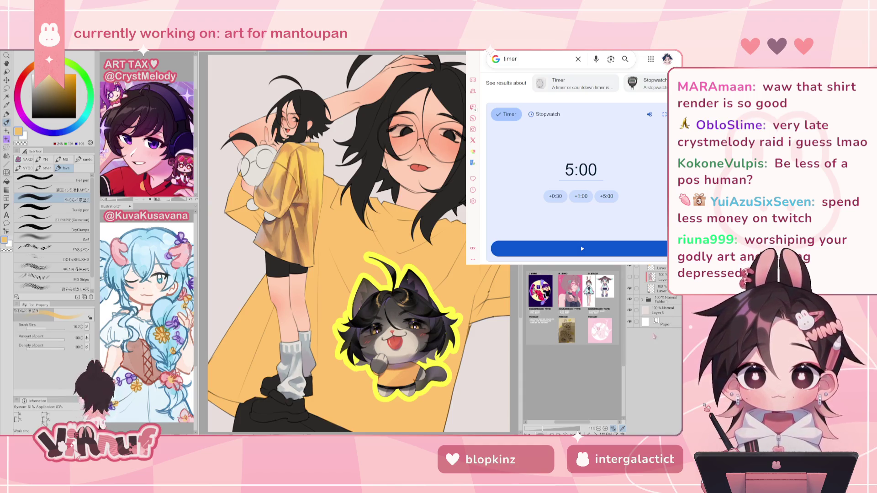
pyautogui.scroll(2, 349, 282)
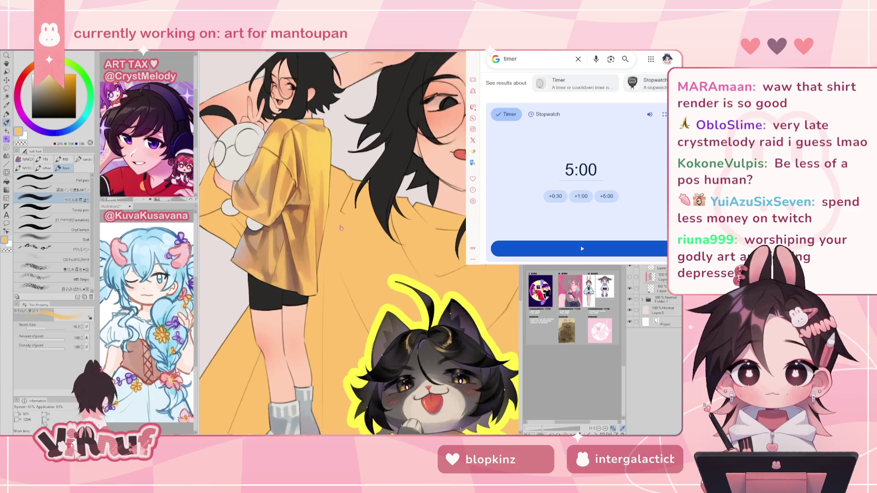
# Step: Scroll to the Google timer and start the 5:00 countdown
pyautogui.scroll(2, 350, 282)
pyautogui.scroll(2, 350, 283)
pyautogui.scroll(2, 373, 143)
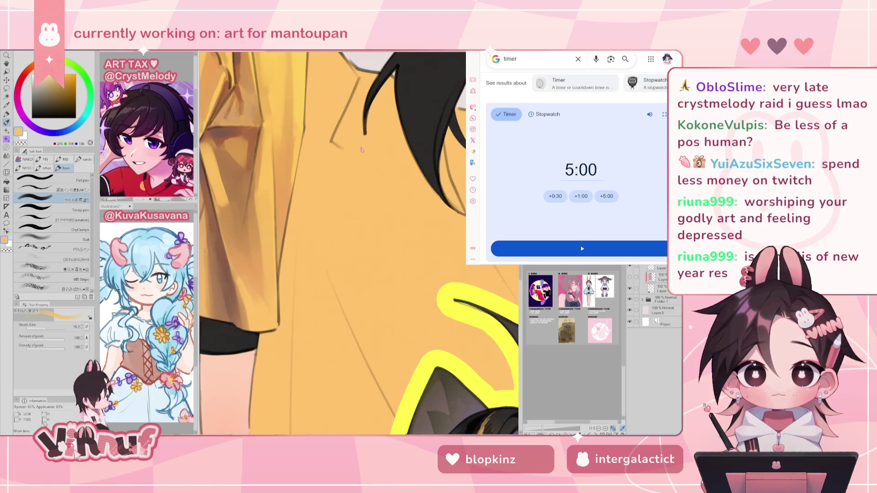
pyautogui.scroll(-1, 360, 239)
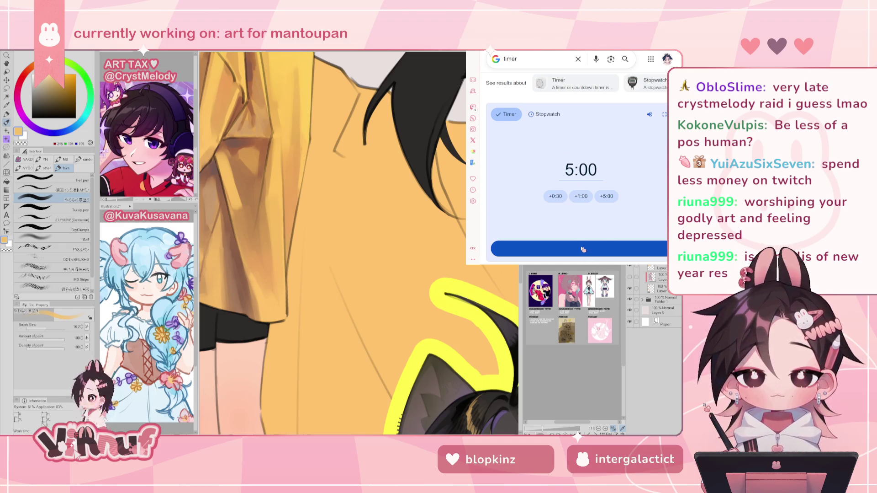
pyautogui.click(583, 248)
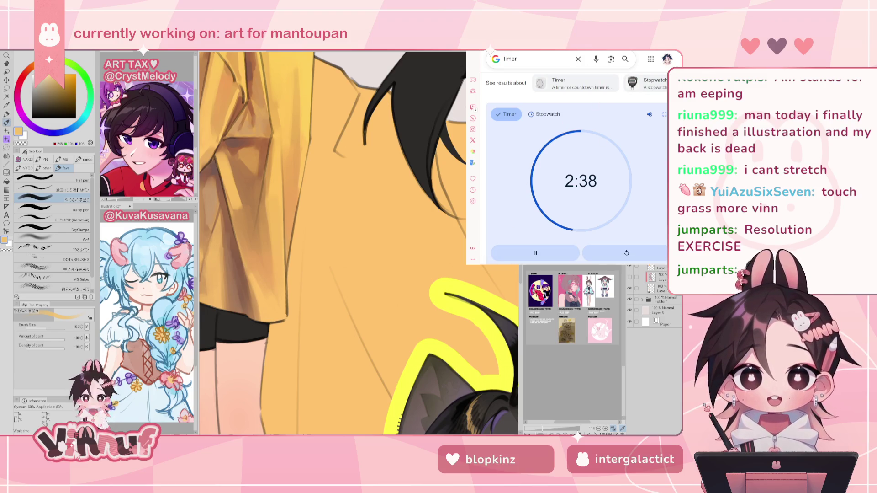
pyautogui.hotkey('ctrl', 'Tab')
# Step: Spin the exercise wheel twice until calf raises wins, dismiss the result, and return to the timer
pyautogui.press('Escape')
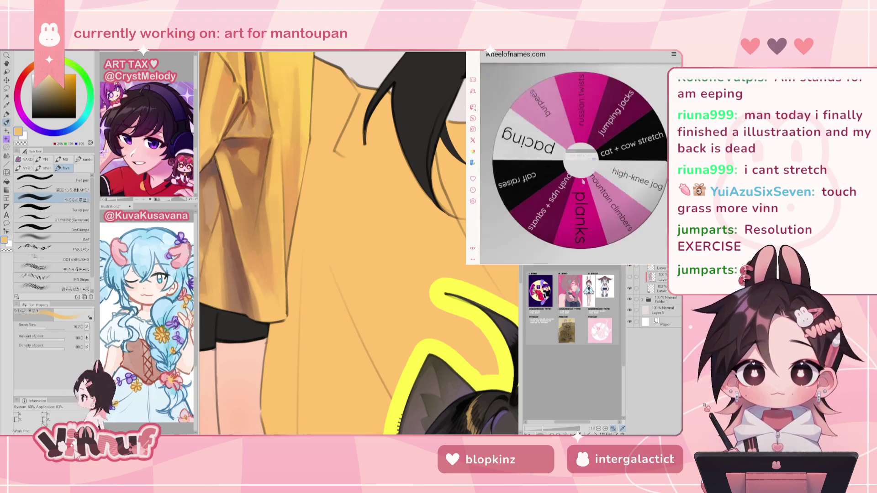
pyautogui.click(577, 180)
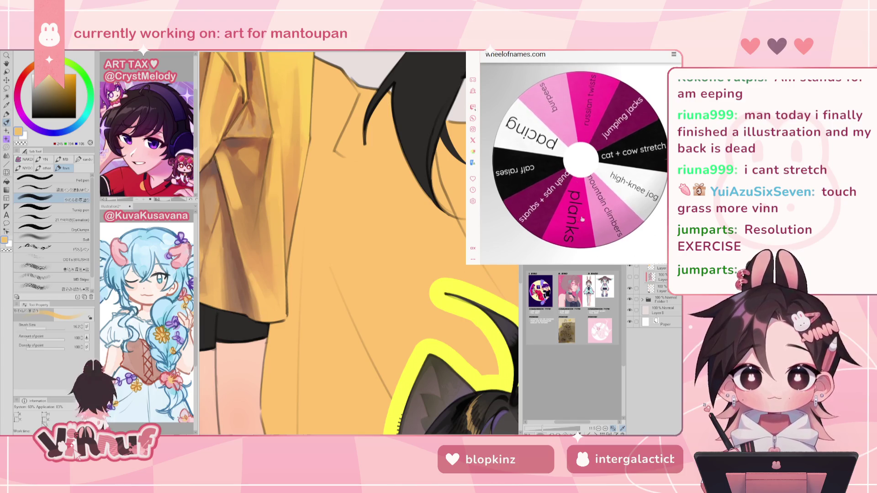
pyautogui.scroll(-2, 581, 212)
pyautogui.scroll(2, 635, 146)
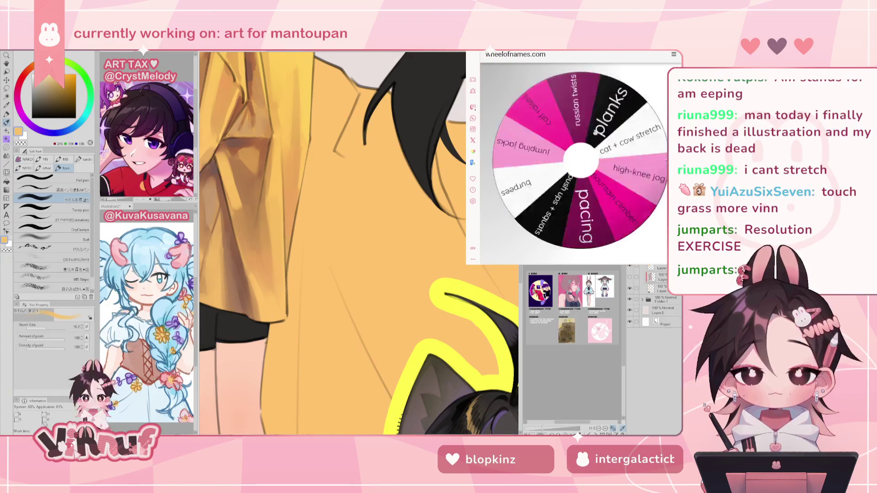
pyautogui.click(581, 150)
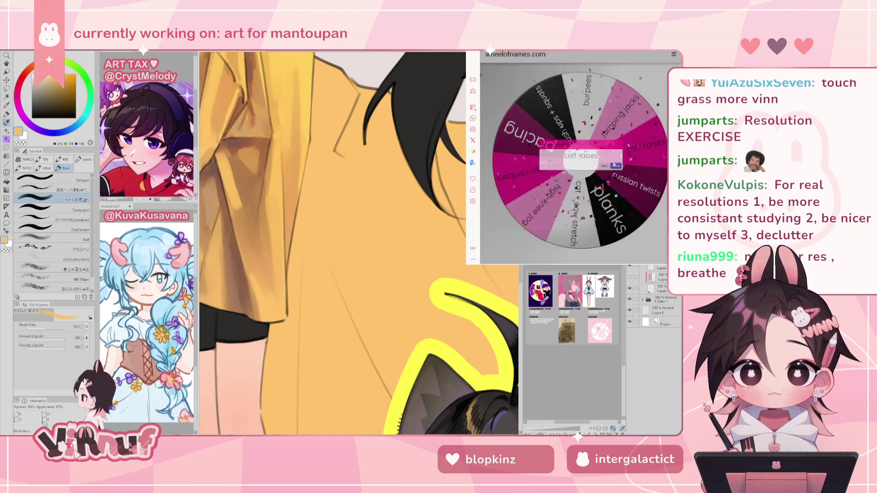
pyautogui.click(611, 168)
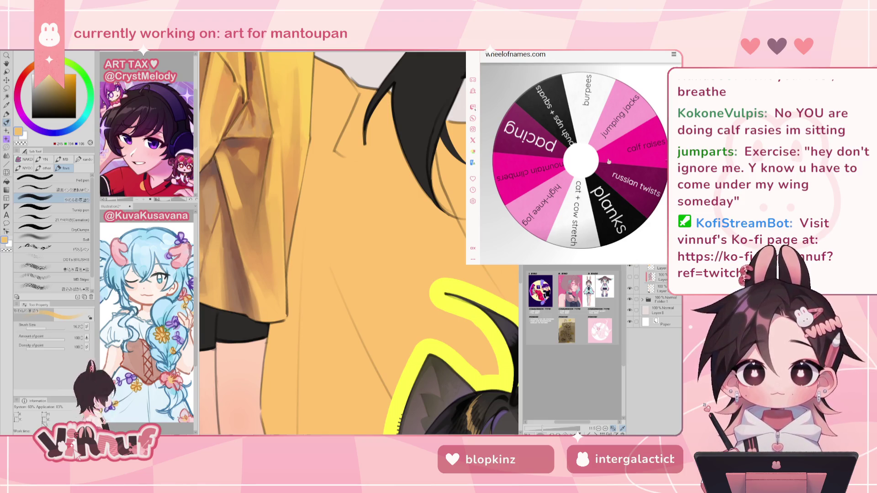
pyautogui.hotkey('ctrl', 'Tab')
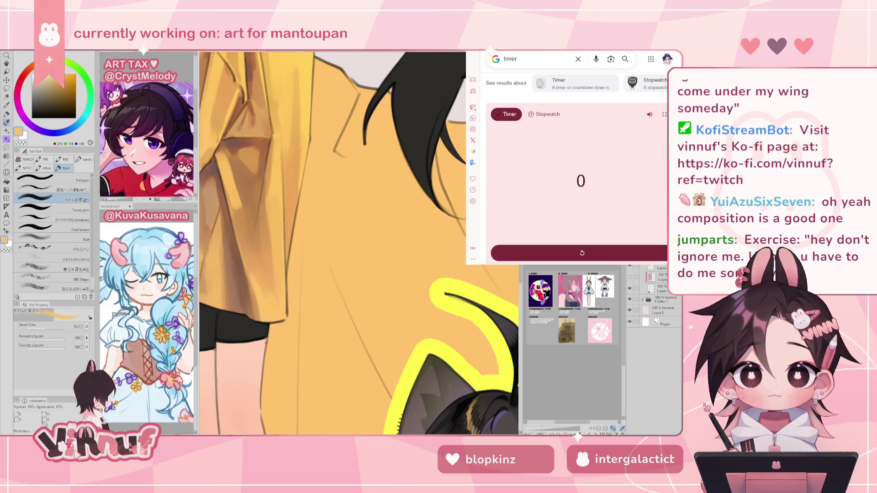
# Step: Reset the finished timer to 5:00 and dismiss the timer window
pyautogui.click(580, 181)
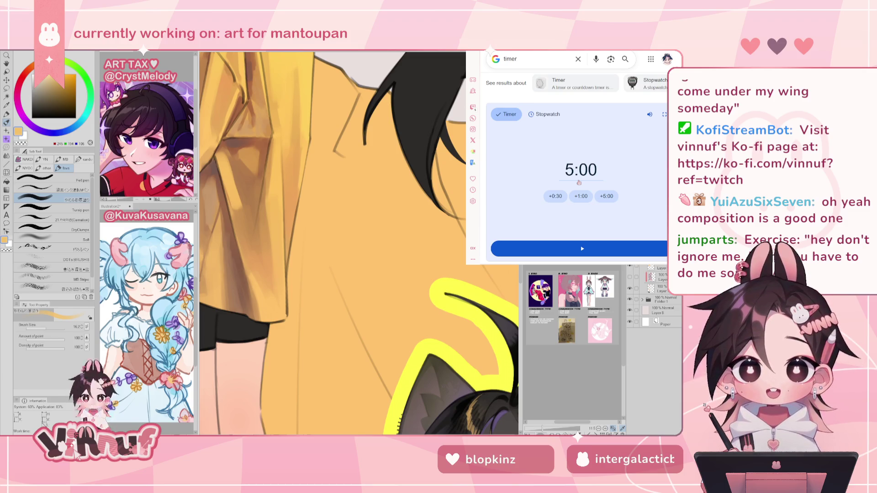
pyautogui.click(369, 59)
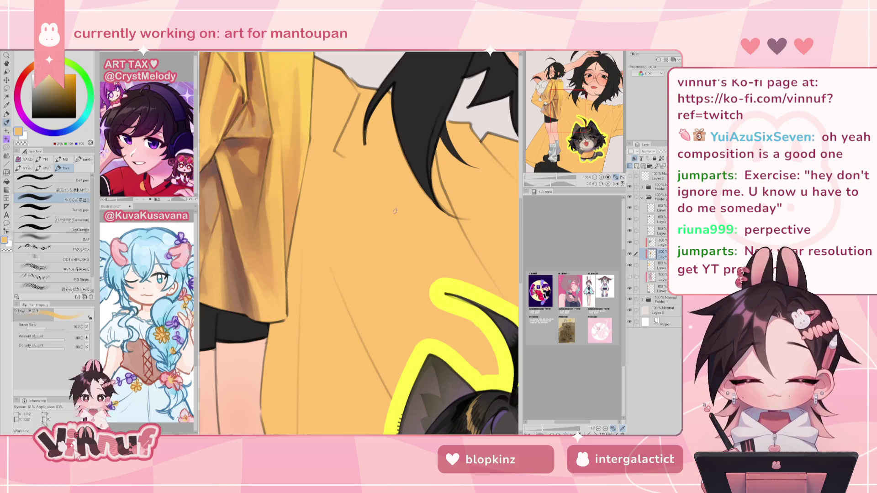
# Step: Paint a dark greyish-brown shading stroke on the yellow shirt sleeve
pyautogui.moveTo(395, 211); pyautogui.dragTo(448, 261)
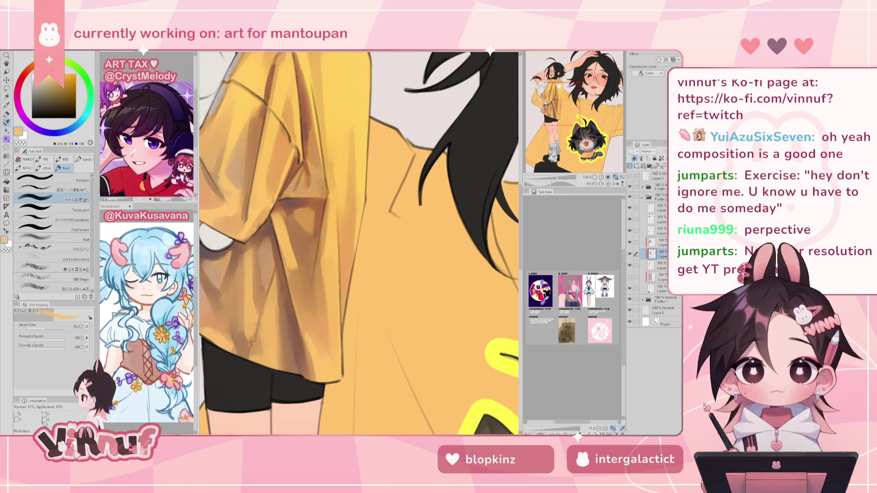
pyautogui.keyDown('alt'); pyautogui.click(308, 132); pyautogui.keyUp('alt')
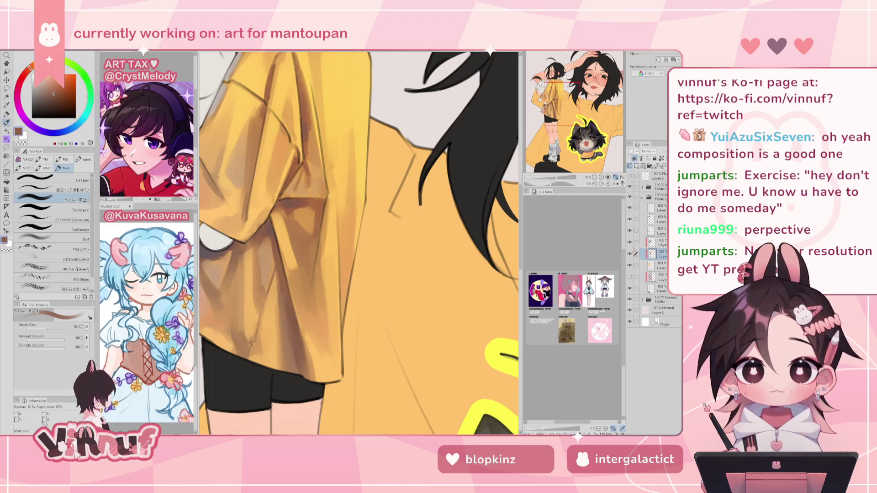
pyautogui.keyDown('alt'); pyautogui.click(305, 122); pyautogui.keyUp('alt')
pyautogui.moveTo(305, 123); pyautogui.dragTo(309, 142)
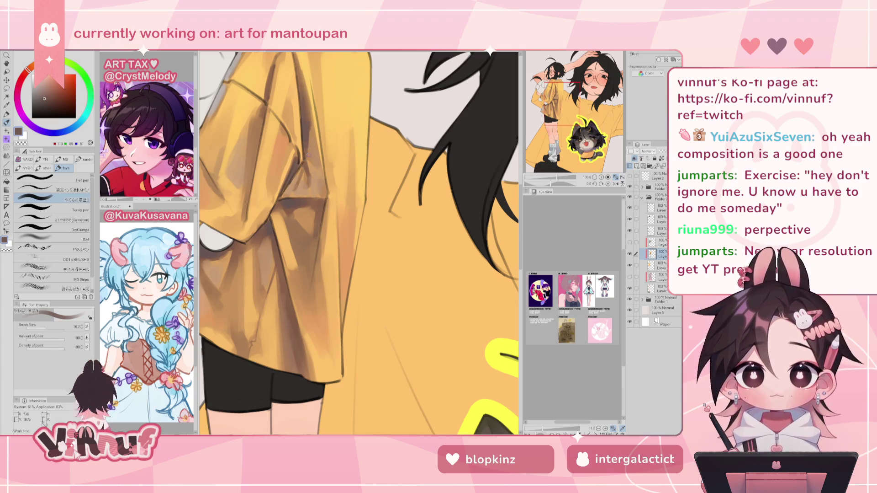
# Step: Sample several browns and tans from the shirt to shade the sleeve folds
pyautogui.keyDown('alt'); pyautogui.click(308, 163); pyautogui.keyUp('alt')
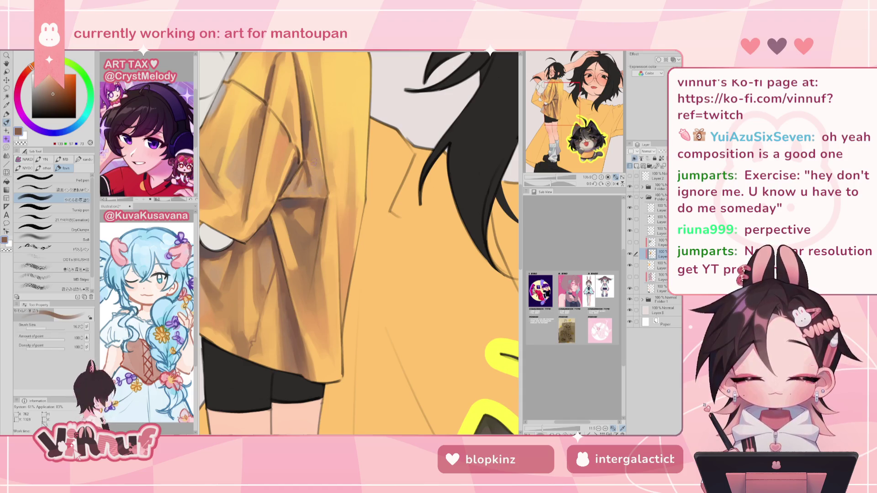
pyautogui.keyDown('alt'); pyautogui.click(298, 181); pyautogui.keyUp('alt')
pyautogui.keyDown('alt'); pyautogui.click(306, 182); pyautogui.keyUp('alt')
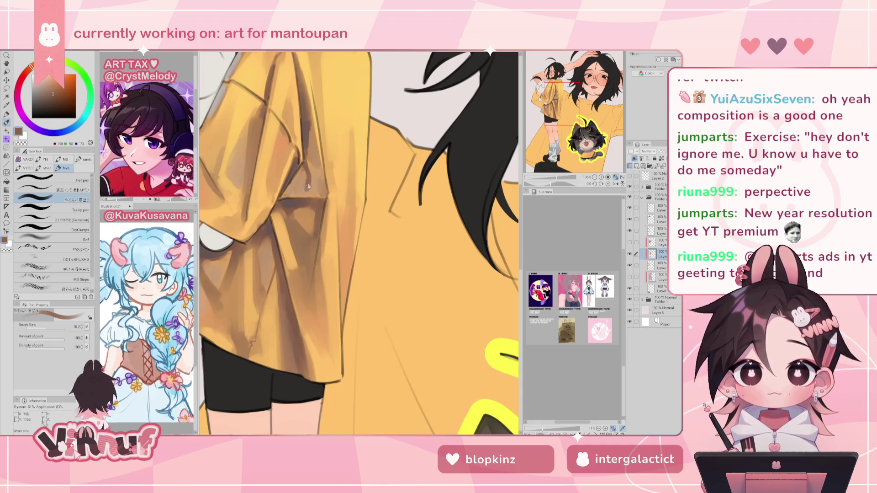
pyautogui.keyDown('alt'); pyautogui.click(316, 168); pyautogui.keyUp('alt')
pyautogui.keyDown('alt'); pyautogui.click(322, 185); pyautogui.keyUp('alt')
pyautogui.keyDown('alt'); pyautogui.click(313, 180); pyautogui.keyUp('alt')
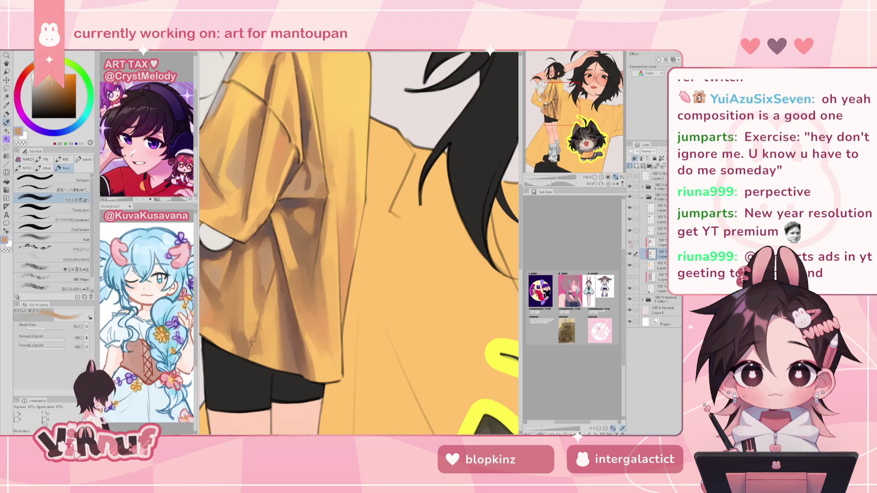
pyautogui.moveTo(551, 182); pyautogui.dragTo(551, 179)
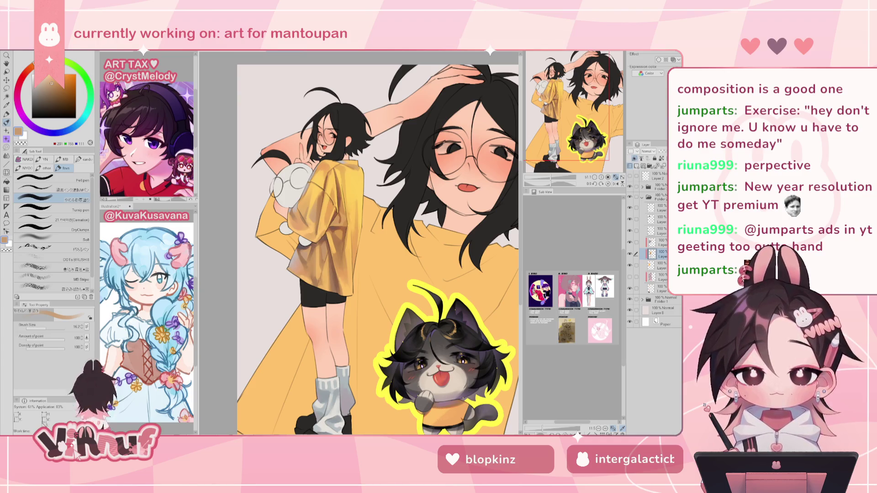
# Step: Sample light grey from the bunny plush, set brush size to 34.6, and zoom into the small figure
pyautogui.click(631, 258)
pyautogui.click(631, 258)
pyautogui.keyDown('alt'); pyautogui.click(295, 207); pyautogui.keyUp('alt')
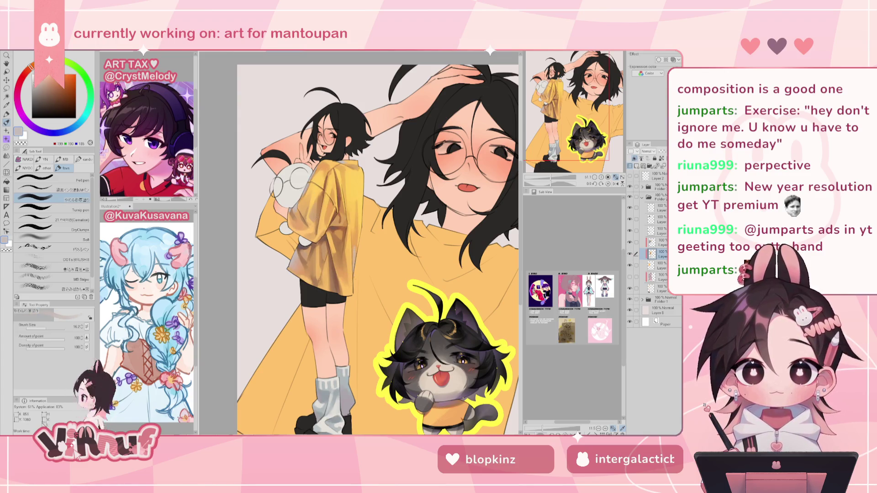
pyautogui.moveTo(356, 247); pyautogui.dragTo(361, 249)
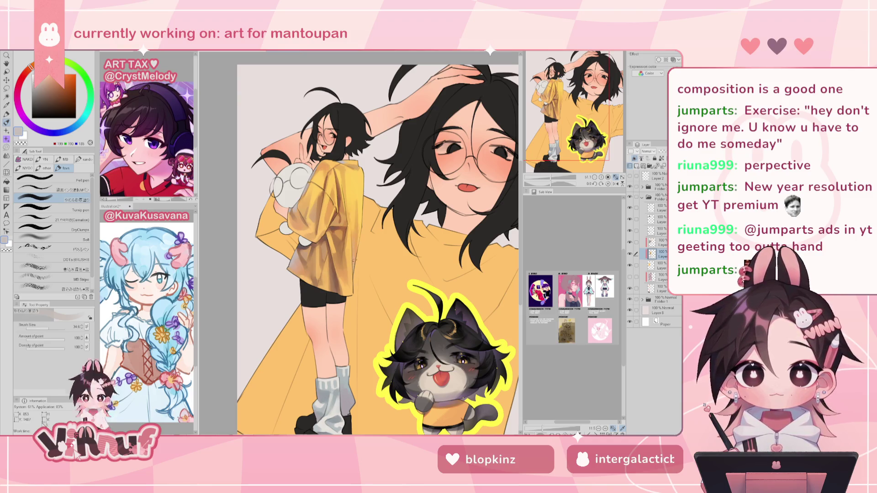
pyautogui.press('h')
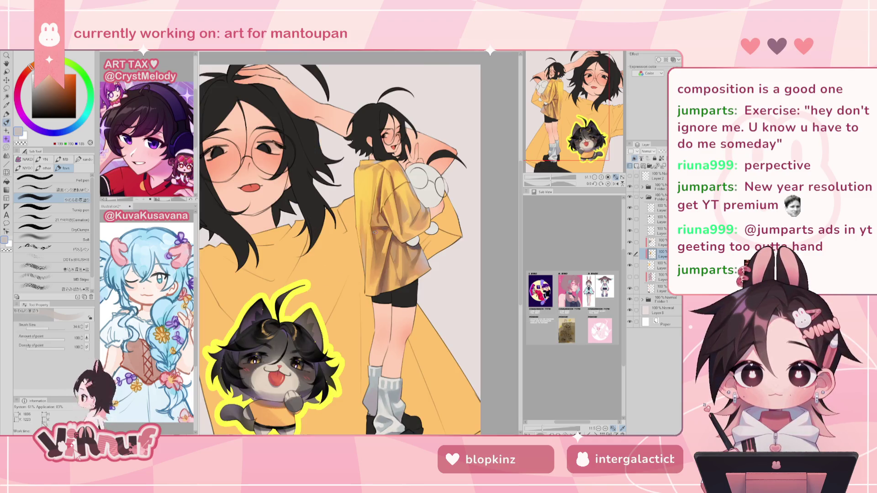
pyautogui.press('h')
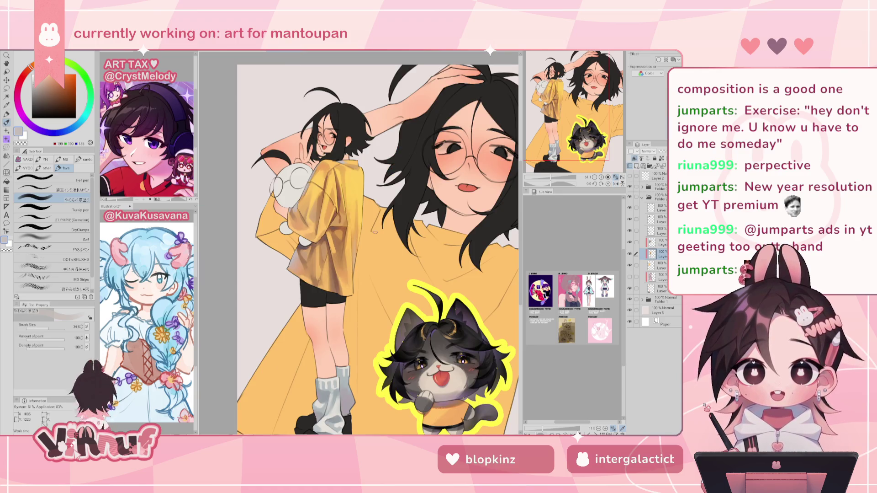
pyautogui.scroll(3, 316, 229)
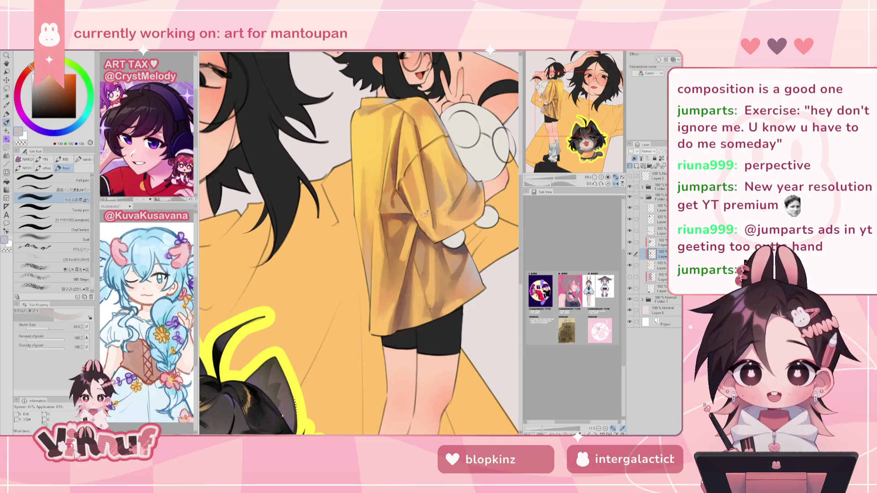
# Step: Shrink the brush to 10.7 and shade with the shirt's orange and shadow brown, checking mirrored
pyautogui.click(46, 328)
pyautogui.moveTo(46, 328); pyautogui.dragTo(44, 328)
pyautogui.keyDown('alt'); pyautogui.click(424, 225); pyautogui.keyUp('alt')
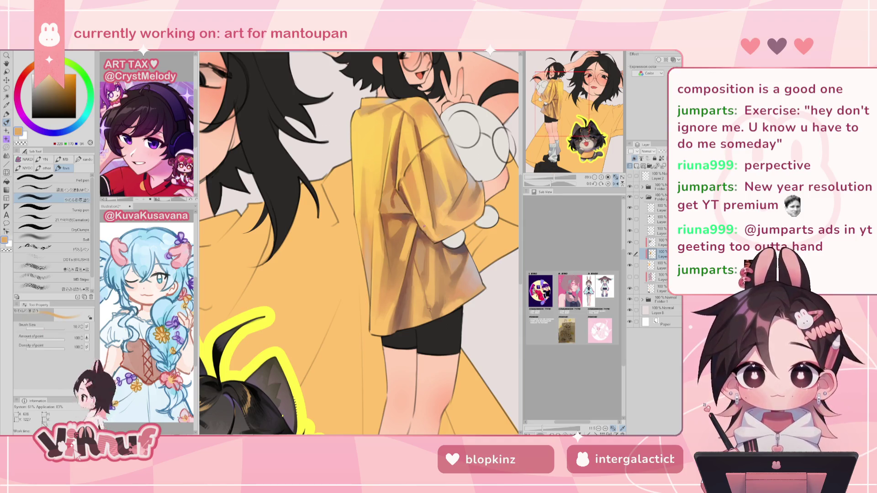
pyautogui.keyDown('alt'); pyautogui.click(422, 235); pyautogui.keyUp('alt')
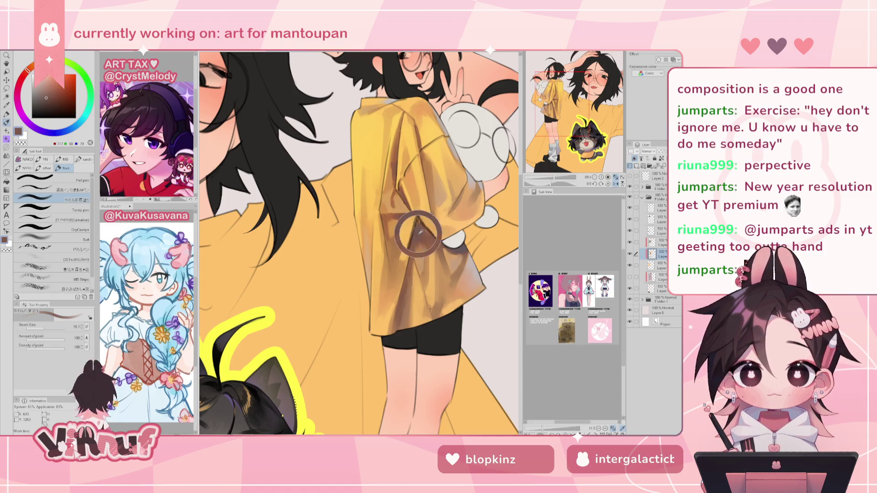
pyautogui.keyDown('alt'); pyautogui.click(417, 230); pyautogui.keyUp('alt')
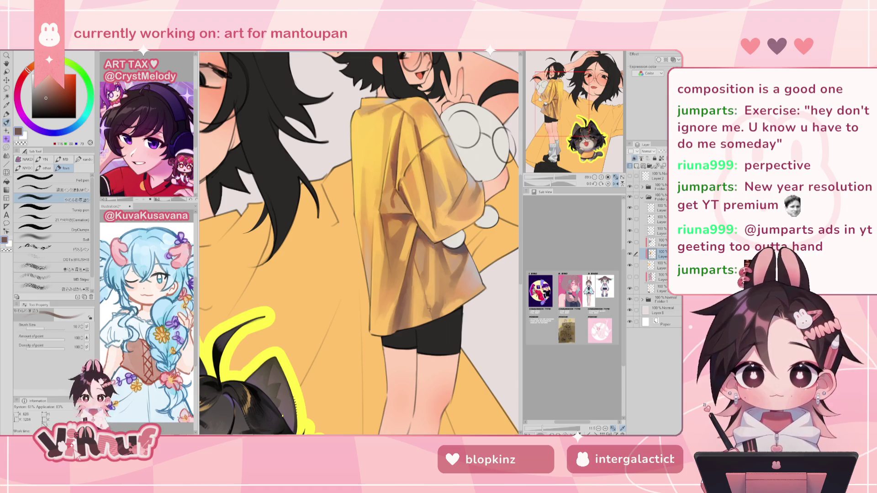
pyautogui.press('h')
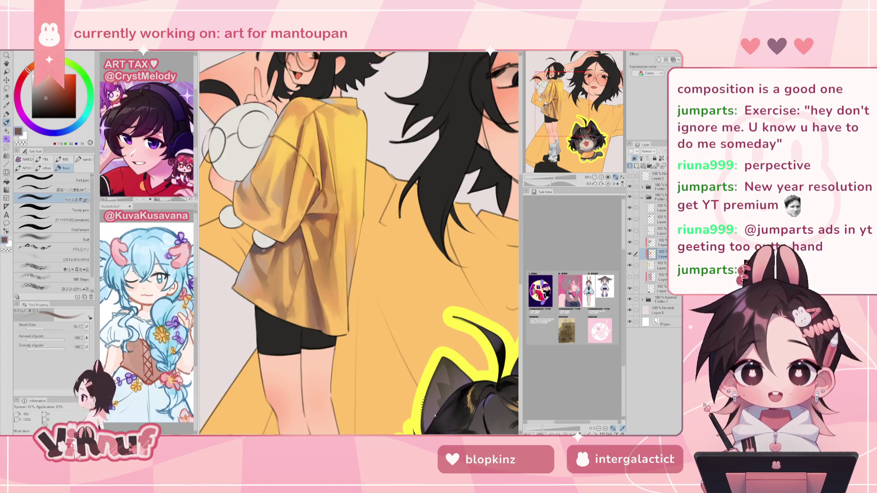
pyautogui.keyDown('alt'); pyautogui.click(266, 254); pyautogui.keyUp('alt')
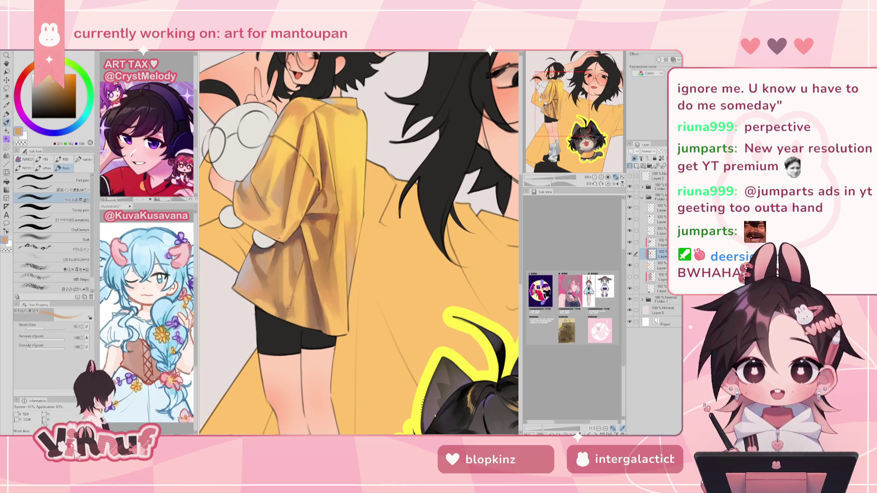
pyautogui.press('h')
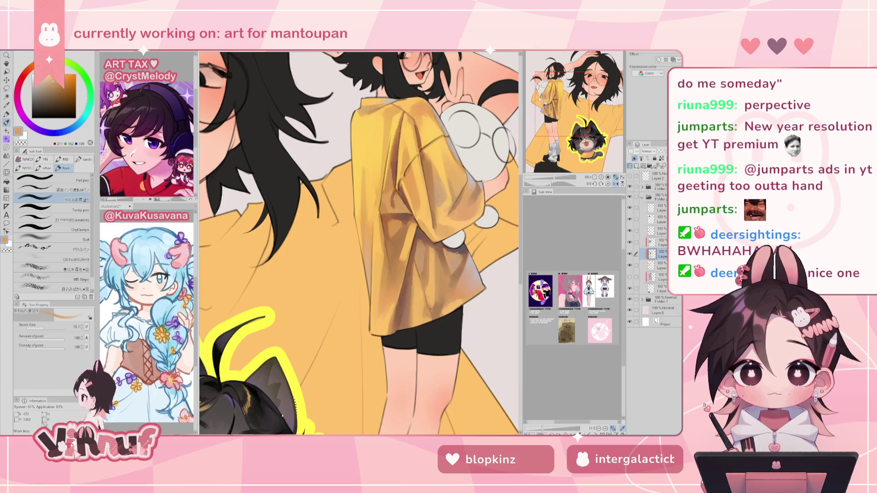
# Step: Enlarge the brush to 24.5 and shade with darker tan, dark grey and light tan tones
pyautogui.keyDown('alt'); pyautogui.click(453, 254); pyautogui.keyUp('alt')
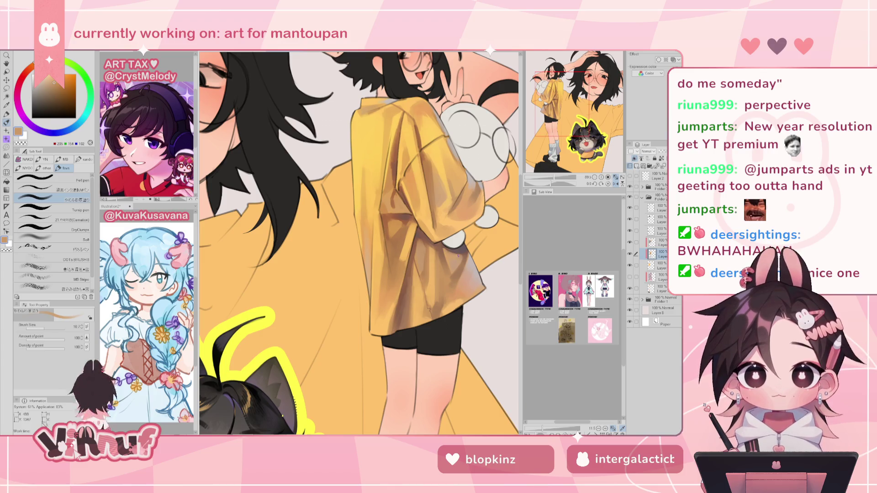
pyautogui.press('h')
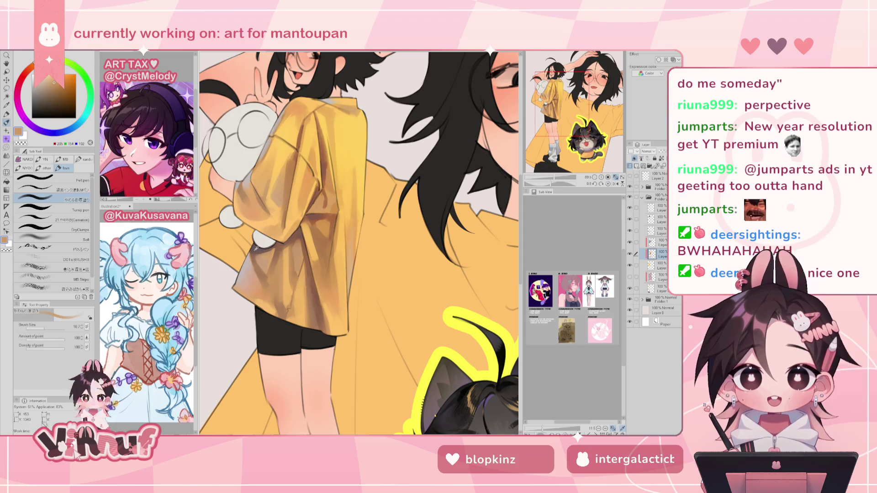
pyautogui.keyDown('alt'); pyautogui.click(255, 250); pyautogui.keyUp('alt')
pyautogui.moveTo(257, 267); pyautogui.dragTo(253, 250)
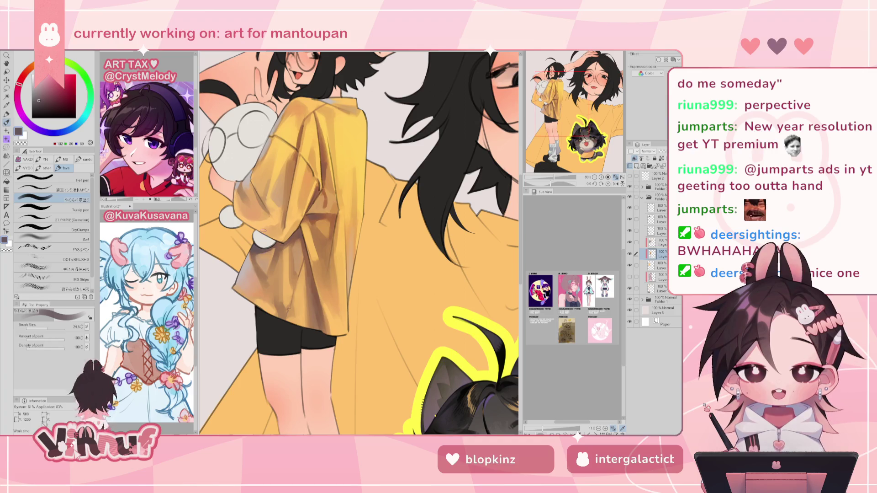
pyautogui.keyDown('alt'); pyautogui.click(259, 259); pyautogui.keyUp('alt')
pyautogui.keyDown('alt'); pyautogui.click(259, 262); pyautogui.keyUp('alt')
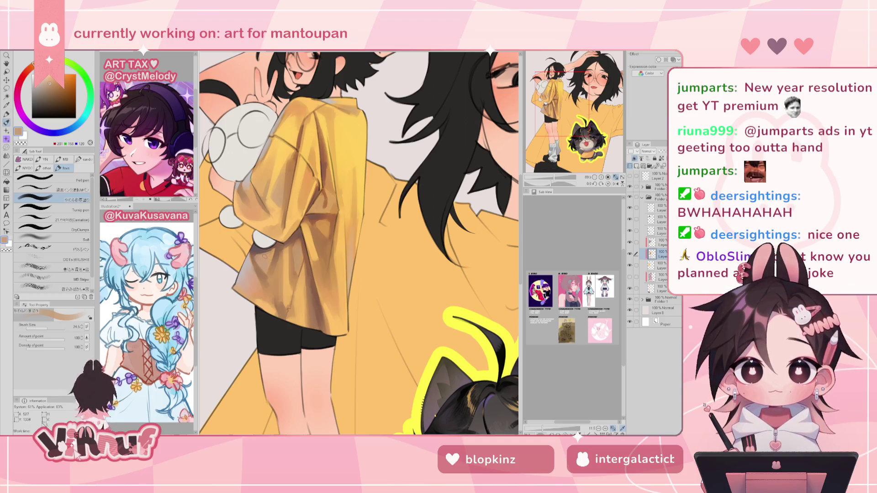
pyautogui.press('h')
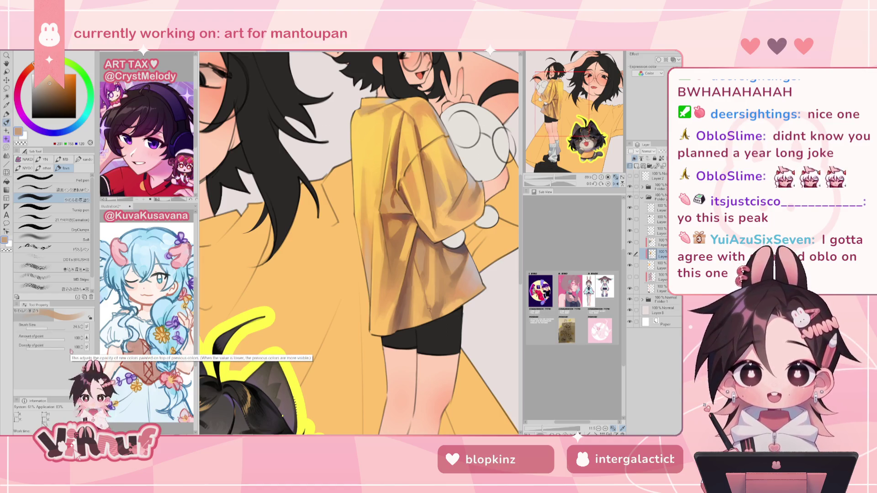
# Step: Reduce the brush to 19.0, shade with a sampled brown, then fit the whole artwork in view
pyautogui.click(47, 328)
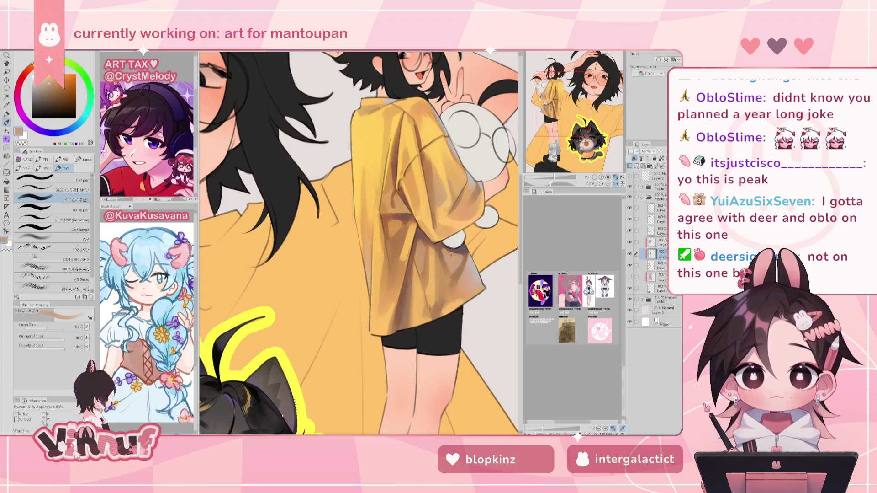
pyautogui.press('h')
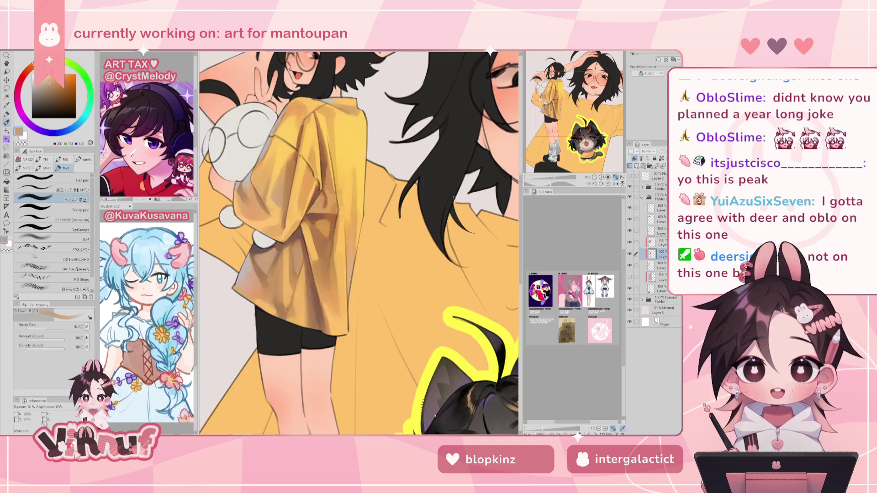
pyautogui.keyDown('alt'); pyautogui.click(278, 247); pyautogui.keyUp('alt')
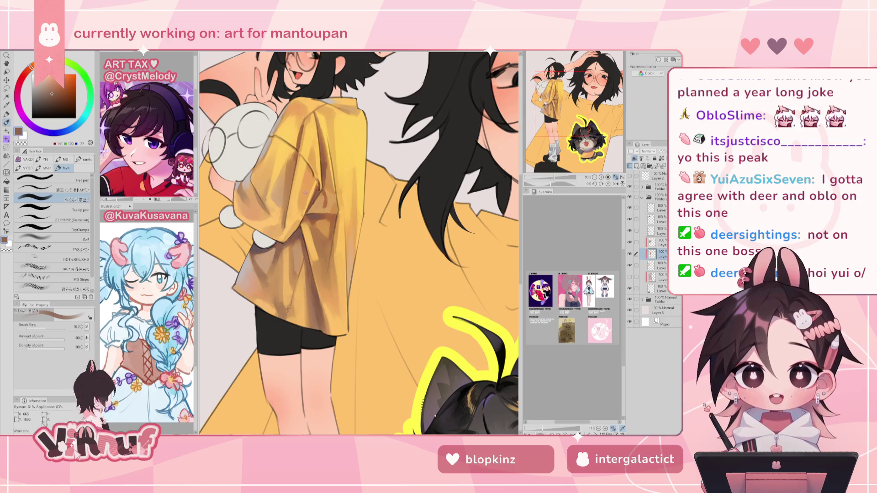
pyautogui.moveTo(555, 177)
pyautogui.mouseDown()
pyautogui.moveTo(530, 177)
pyautogui.moveTo(553, 178)
pyautogui.mouseUp()
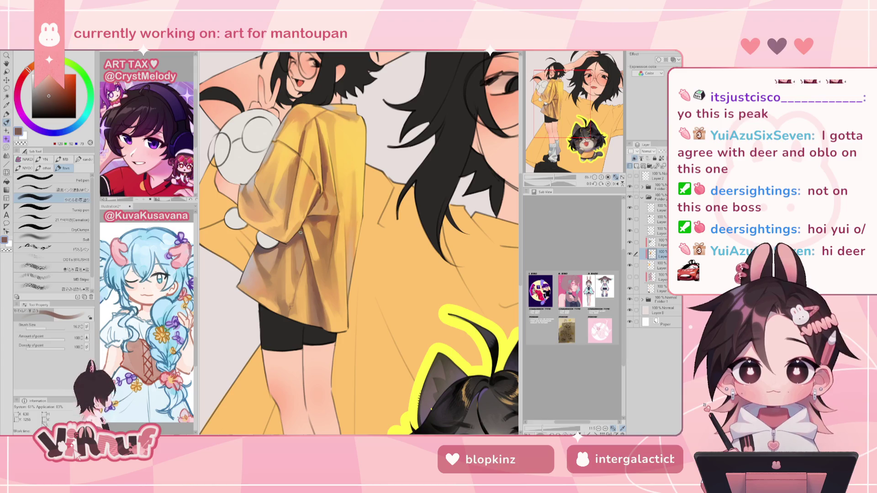
pyautogui.moveTo(589, 110); pyautogui.dragTo(589, 105)
pyautogui.hotkey('ctrl', '0')
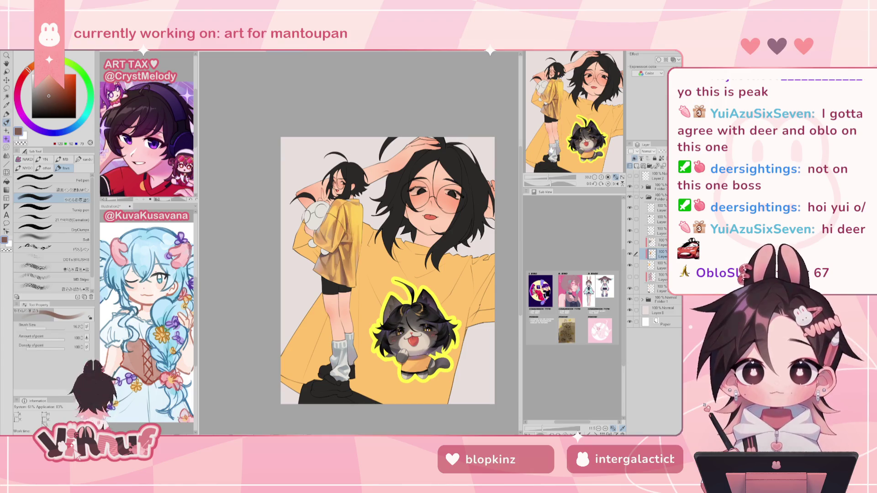
# Step: Zoom in on the shirt and paint a small darker shadow with sampled tan and brown
pyautogui.scroll(2, 574, 137)
pyautogui.scroll(2, 574, 136)
pyautogui.scroll(2, 575, 135)
pyautogui.scroll(1, 575, 134)
pyautogui.scroll(1, 574, 133)
pyautogui.scroll(1, 571, 135)
pyautogui.scroll(1, 565, 139)
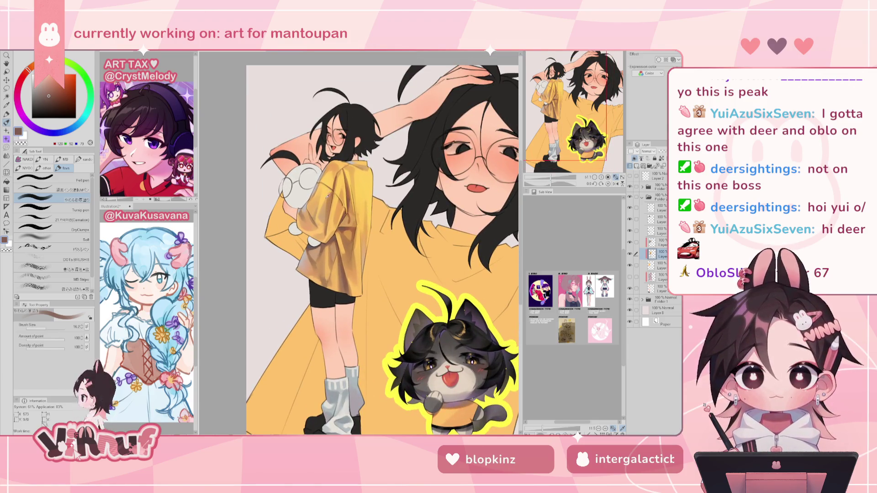
pyautogui.keyDown('alt'); pyautogui.click(327, 195); pyautogui.keyUp('alt')
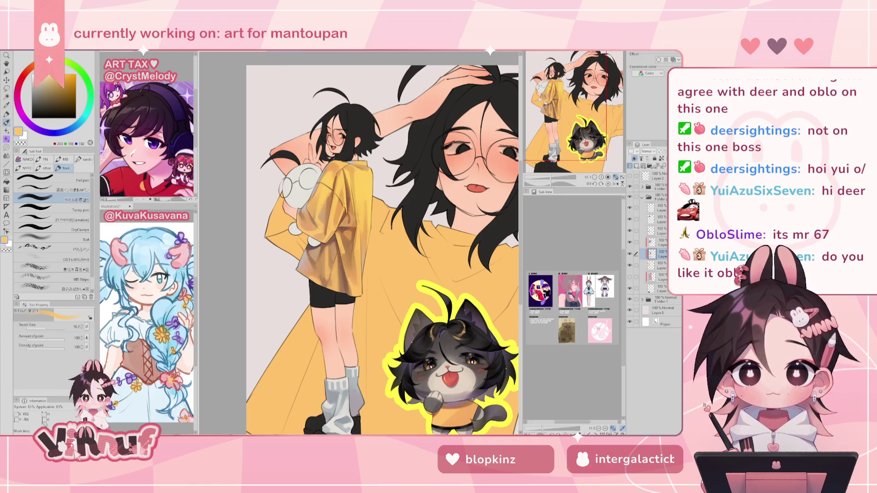
pyautogui.keyDown('alt'); pyautogui.click(321, 190); pyautogui.keyUp('alt')
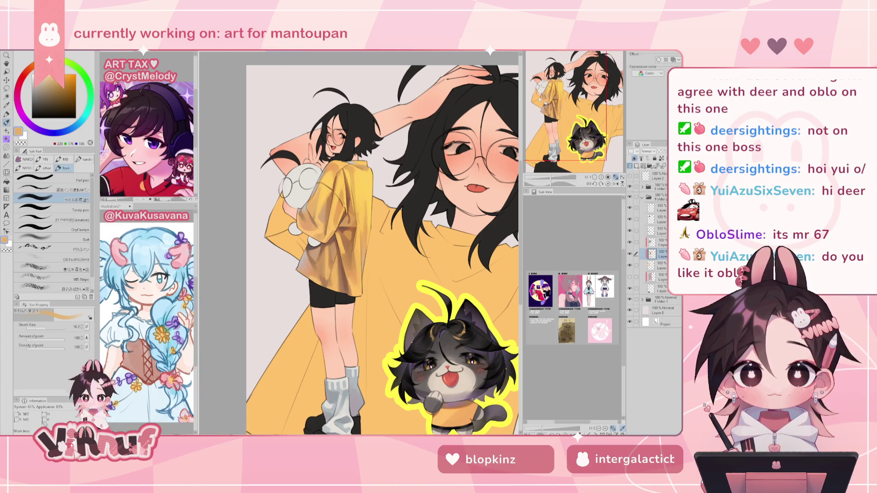
pyautogui.keyDown('alt'); pyautogui.click(330, 263); pyautogui.keyUp('alt')
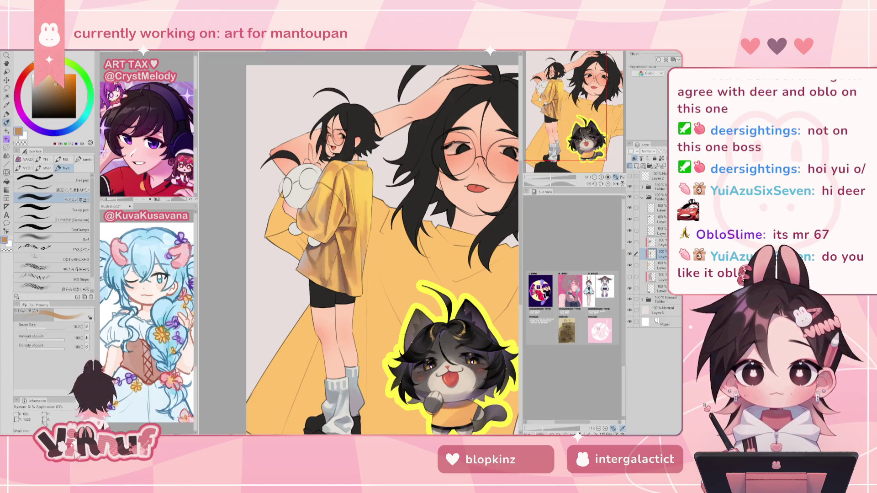
pyautogui.moveTo(335, 241); pyautogui.dragTo(334, 249)
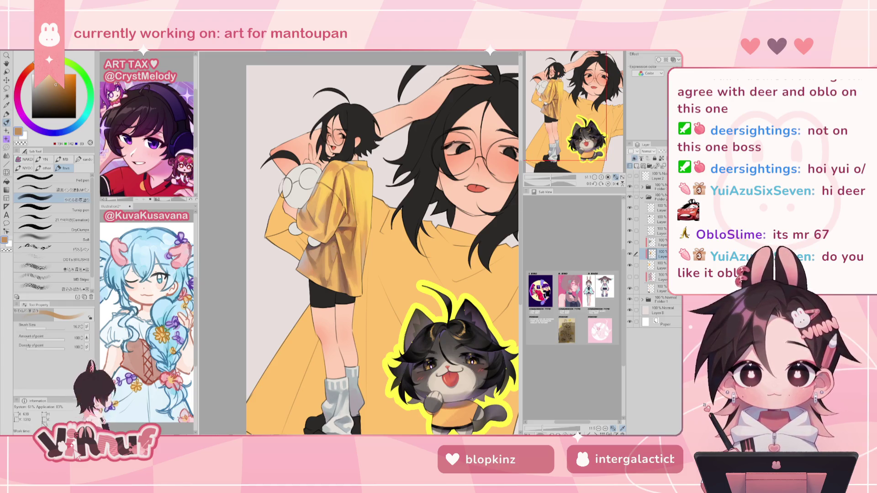
# Step: Add more shadow touches alternating dark and lighter browns, then check the mirrored view
pyautogui.keyDown('alt'); pyautogui.click(330, 253); pyautogui.keyUp('alt')
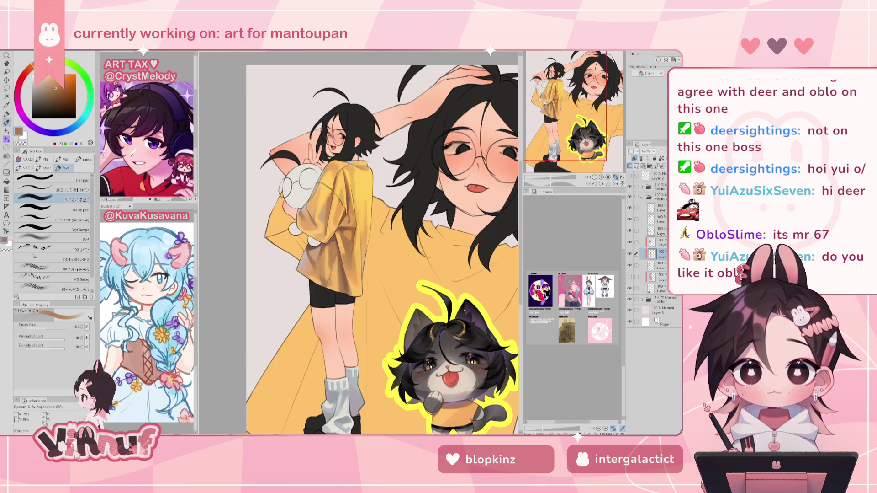
pyautogui.keyDown('alt'); pyautogui.click(333, 237); pyautogui.keyUp('alt')
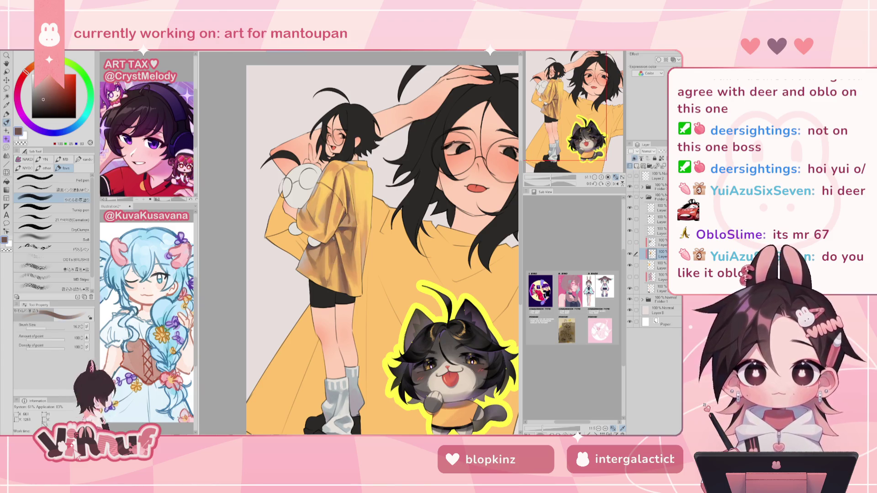
pyautogui.keyDown('alt'); pyautogui.click(335, 249); pyautogui.keyUp('alt')
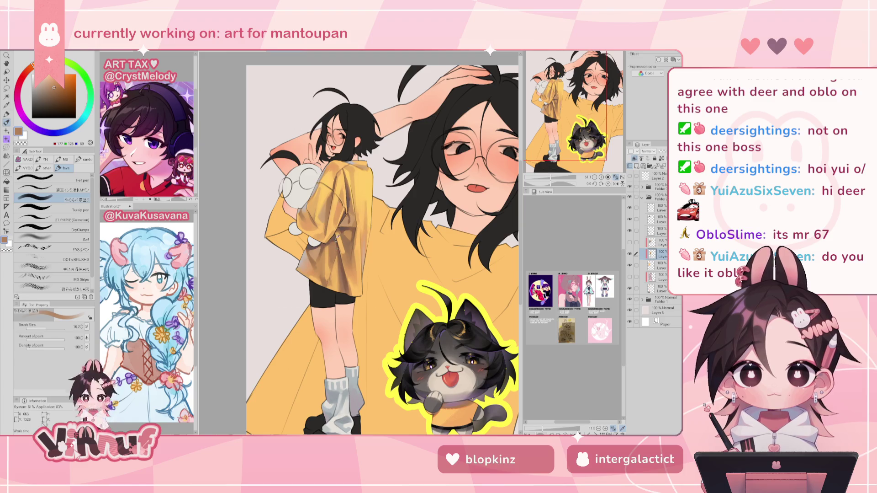
pyautogui.keyDown('alt'); pyautogui.click(338, 260); pyautogui.keyUp('alt')
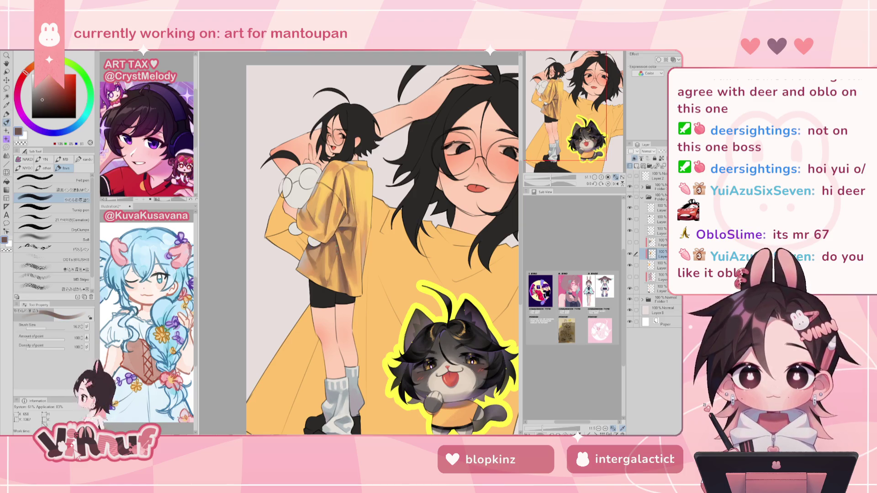
pyautogui.press('h')
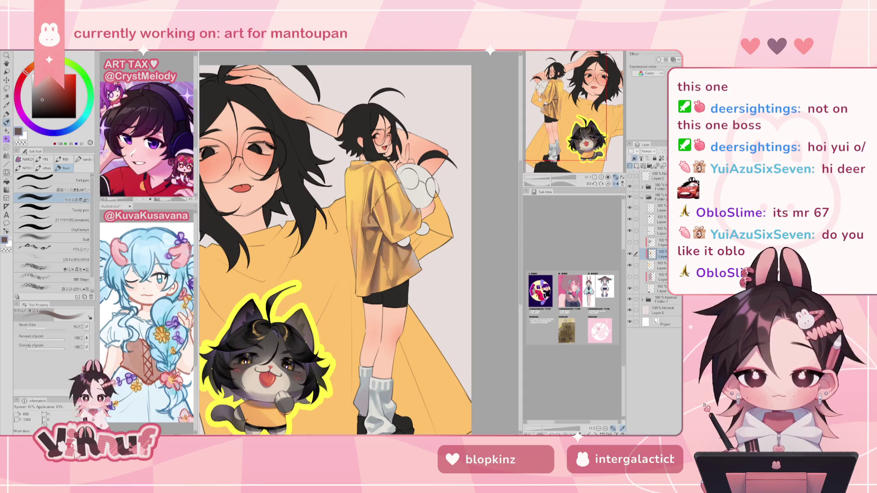
# Step: Shade the shirt and jacket with orange, tan and greyish-brown shadow tones sampled from them
pyautogui.keyDown('alt'); pyautogui.click(386, 275); pyautogui.keyUp('alt')
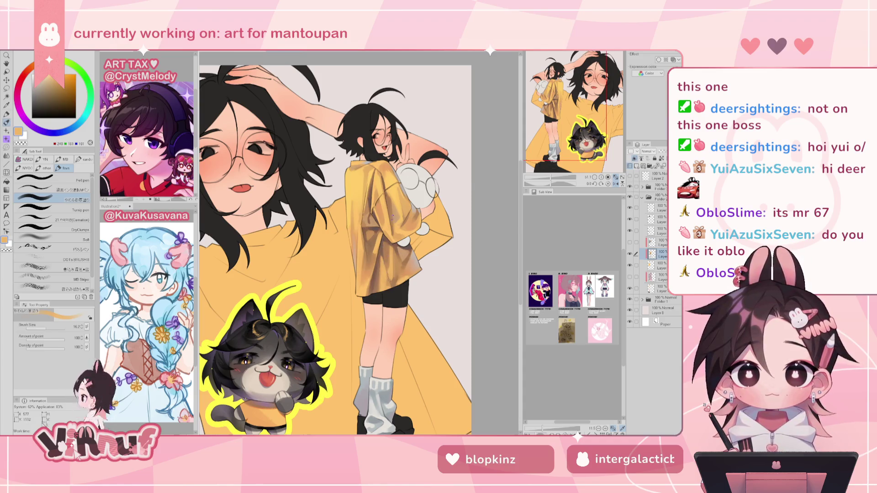
pyautogui.press('h')
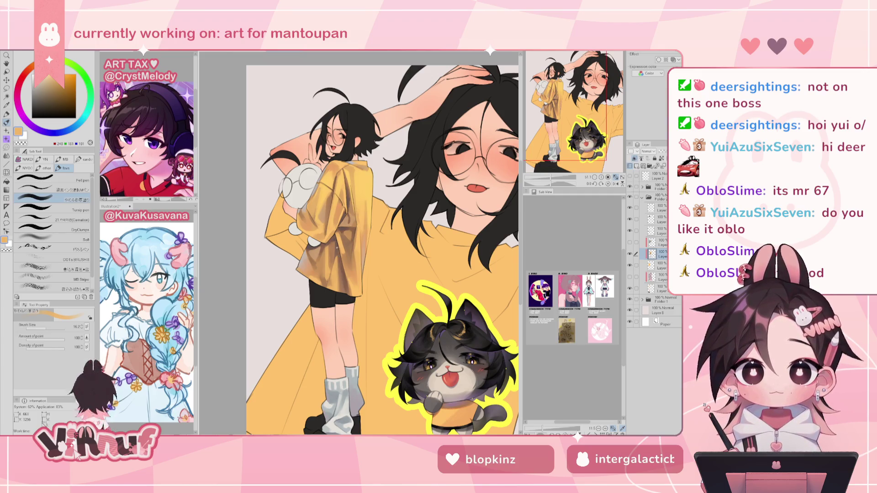
pyautogui.keyDown('alt'); pyautogui.click(330, 212); pyautogui.keyUp('alt')
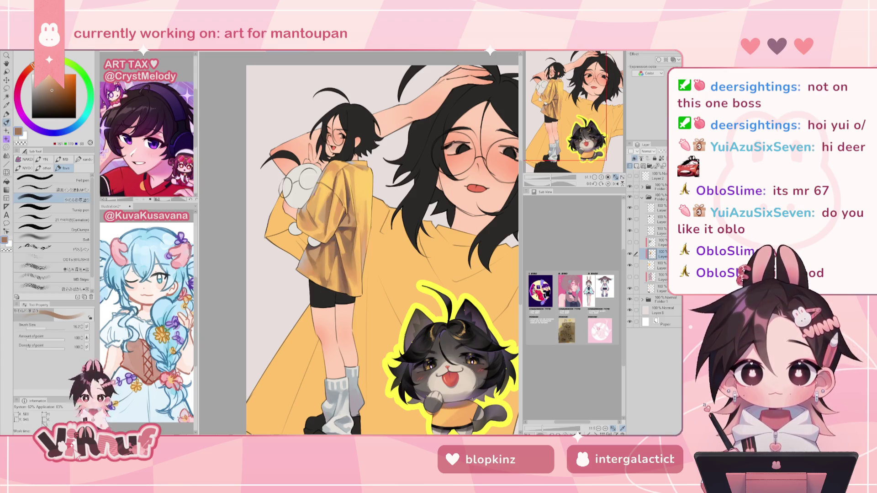
pyautogui.keyDown('alt'); pyautogui.click(338, 270); pyautogui.keyUp('alt')
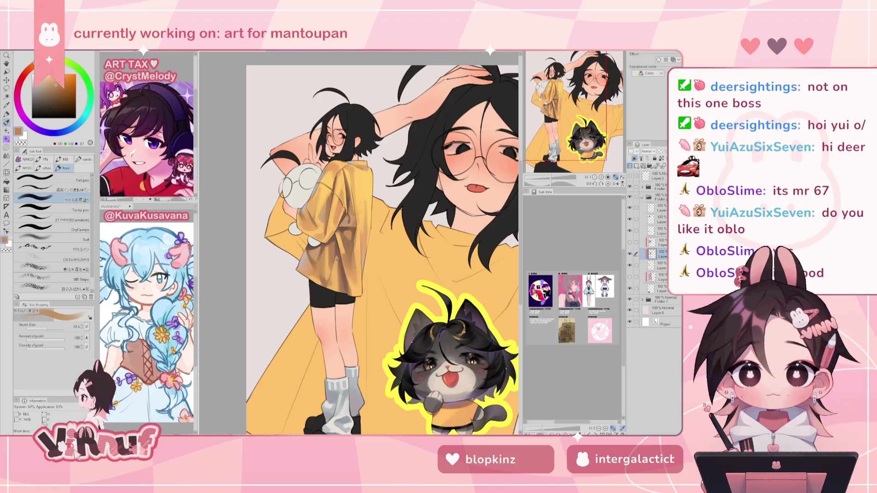
pyautogui.keyDown('alt'); pyautogui.click(330, 283); pyautogui.keyUp('alt')
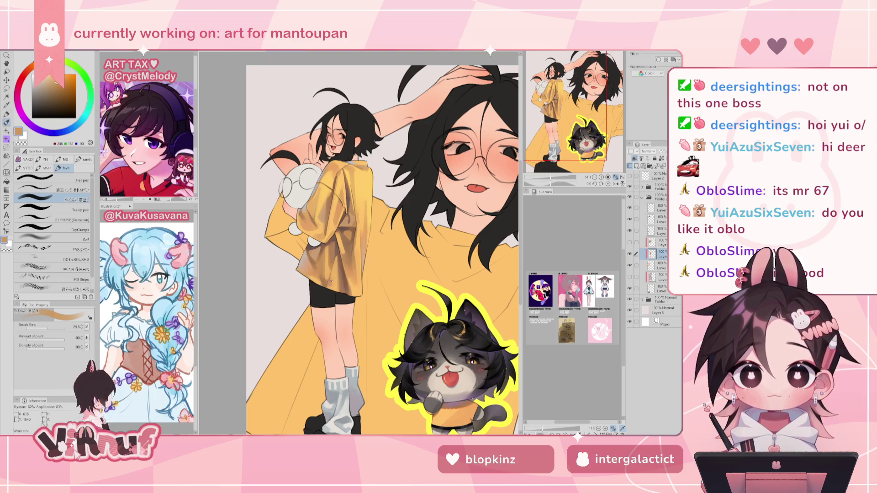
pyautogui.keyDown('alt'); pyautogui.click(339, 260); pyautogui.keyUp('alt')
pyautogui.keyDown('alt'); pyautogui.click(336, 250); pyautogui.keyUp('alt')
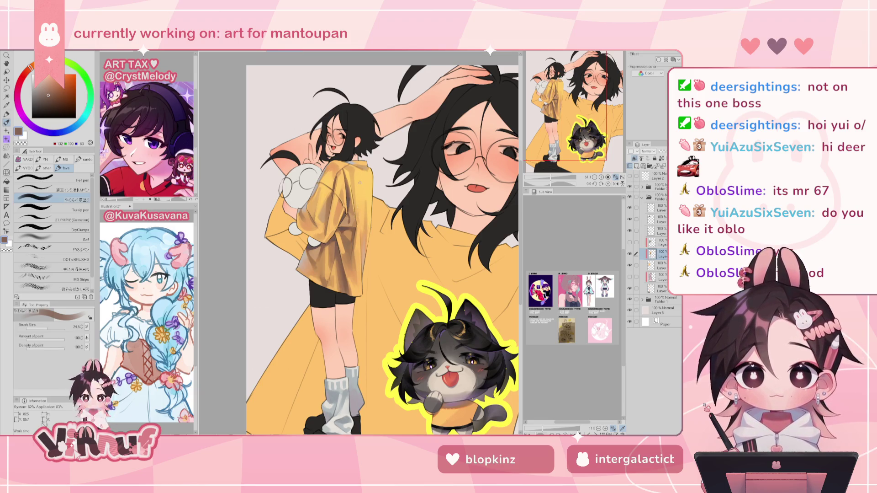
# Step: Keep refining shirt shadows with light orange and darker browns, checking mirrored, then zoom out
pyautogui.keyDown('alt'); pyautogui.click(316, 268); pyautogui.keyUp('alt')
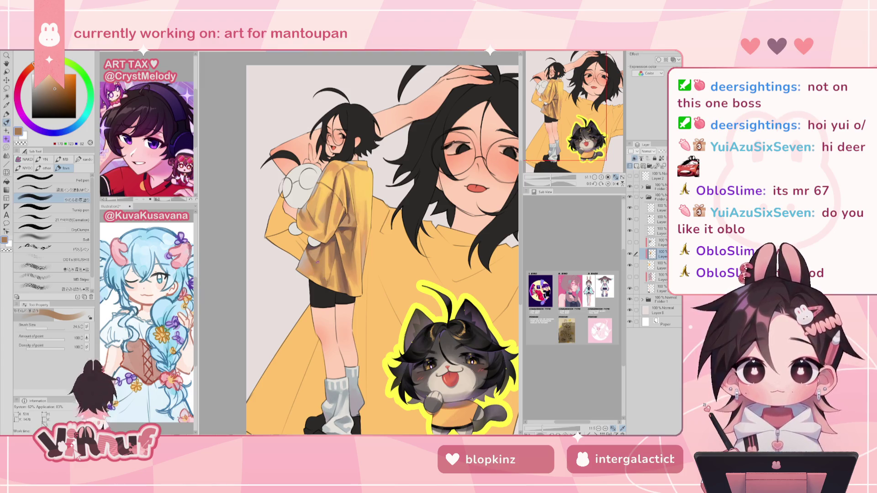
pyautogui.keyDown('alt'); pyautogui.click(320, 265); pyautogui.keyUp('alt')
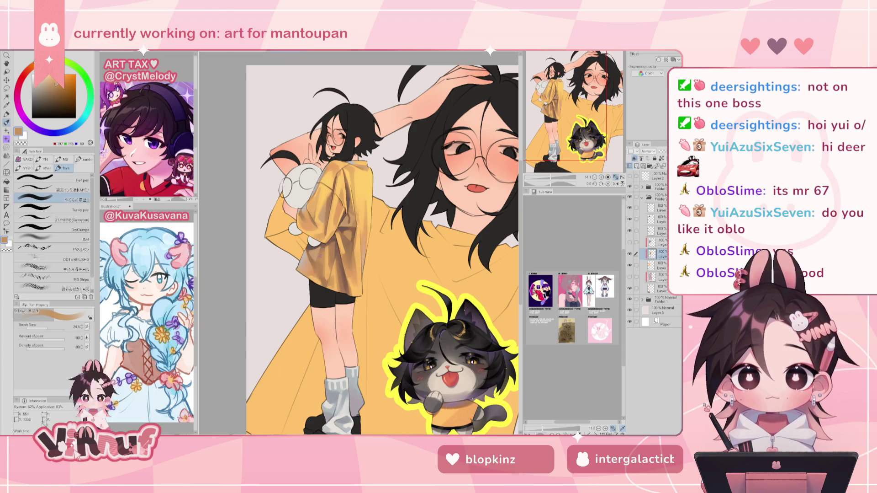
pyautogui.keyDown('alt'); pyautogui.click(316, 259); pyautogui.keyUp('alt')
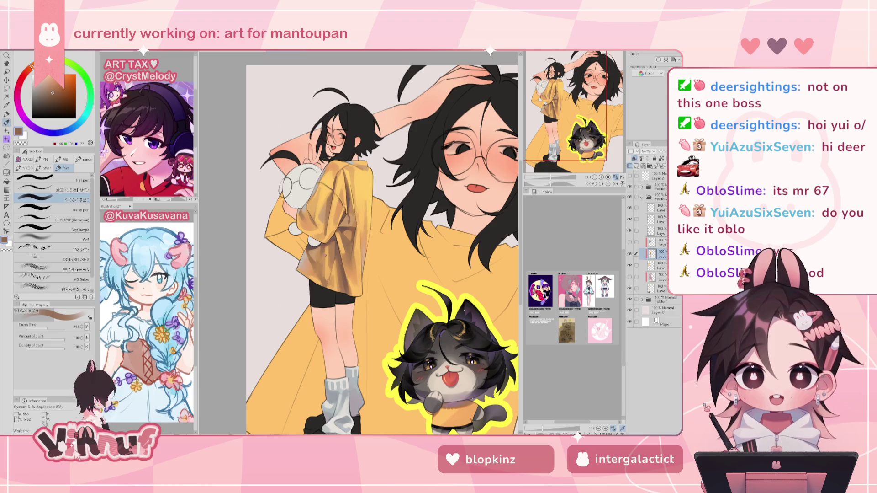
pyautogui.press('h')
pyautogui.press('h')
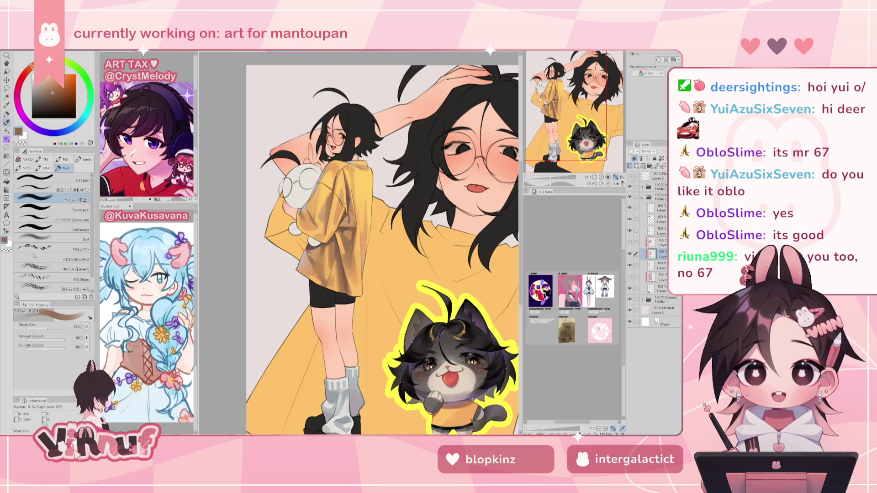
pyautogui.keyDown('alt'); pyautogui.click(323, 274); pyautogui.keyUp('alt')
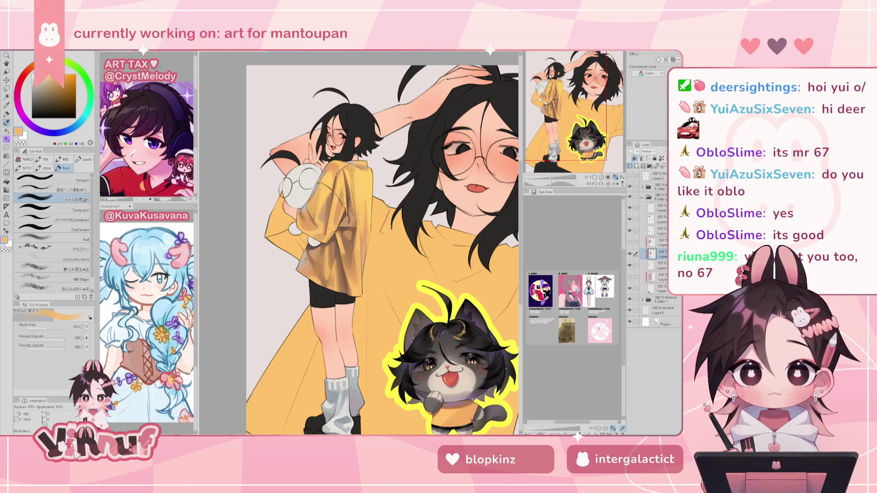
pyautogui.press('h')
pyautogui.press('h')
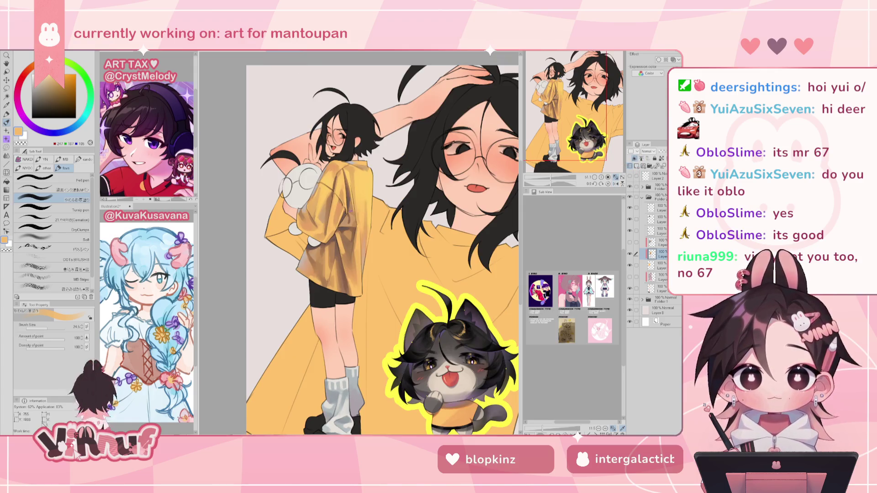
pyautogui.keyDown('alt'); pyautogui.click(348, 219); pyautogui.keyUp('alt')
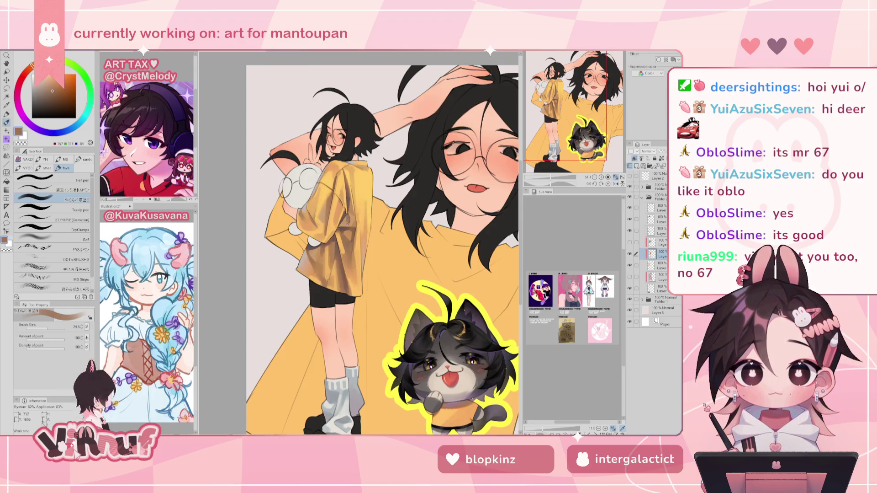
pyautogui.press('h')
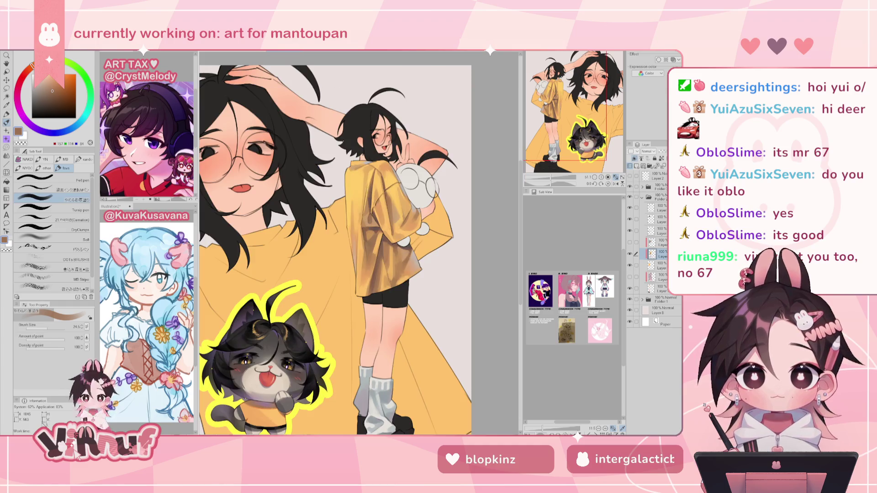
pyautogui.press('h')
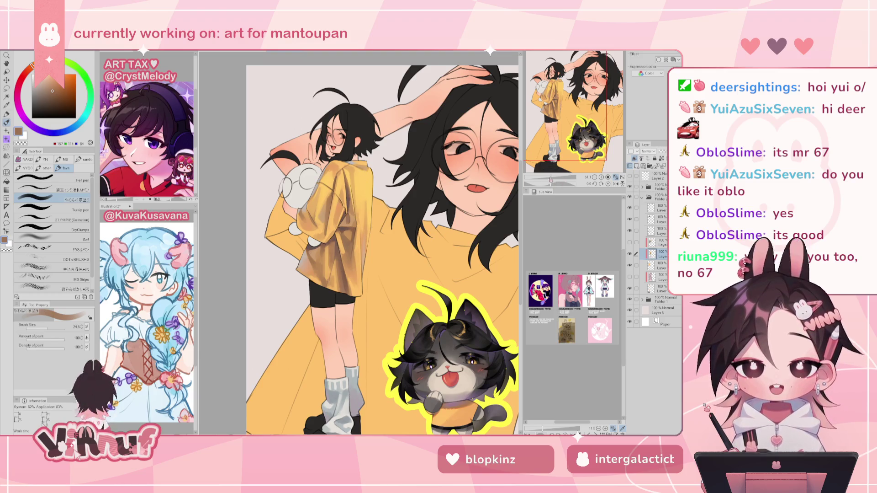
pyautogui.hotkey('ctrl', '-')
# Step: Toggle the shading layer's visibility to compare, then select the shading layer to paint on
pyautogui.press('h')
pyautogui.press('h')
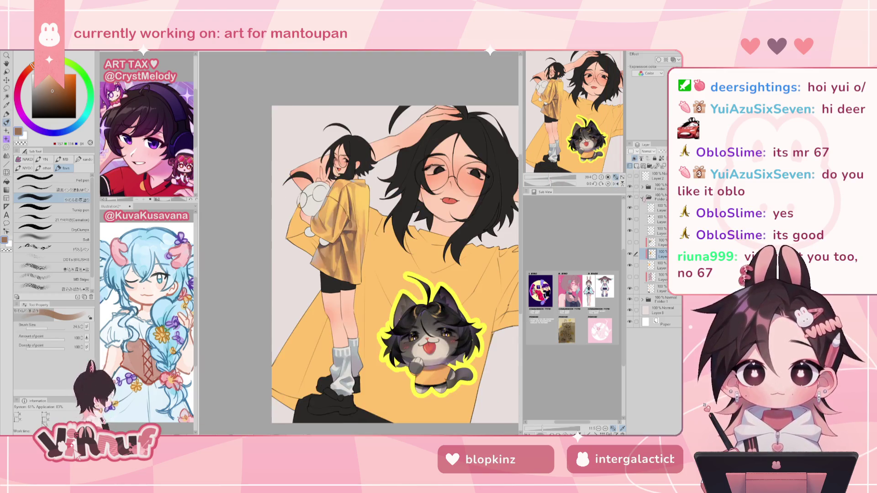
pyautogui.click(631, 242)
pyautogui.click(630, 242)
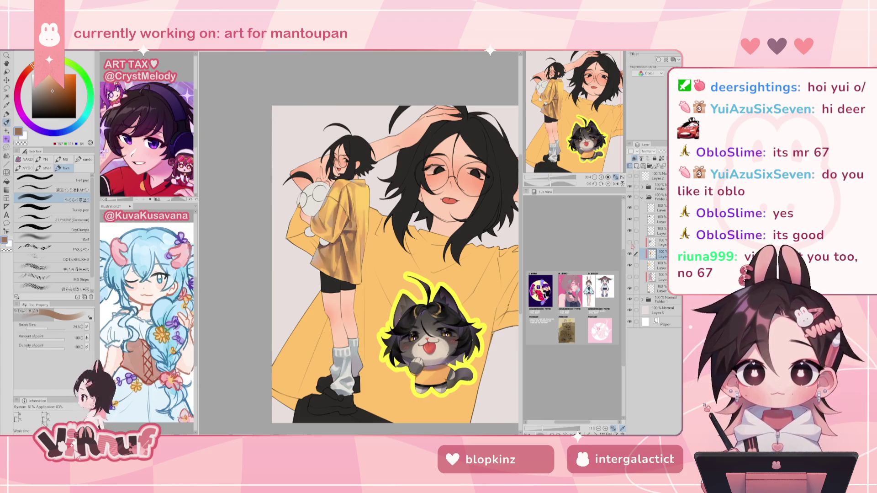
pyautogui.click(640, 242)
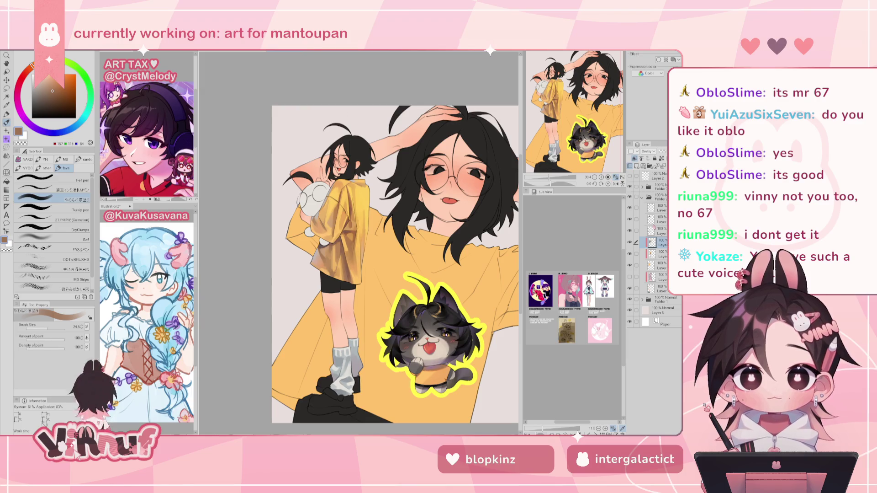
pyautogui.scroll(3, 348, 235)
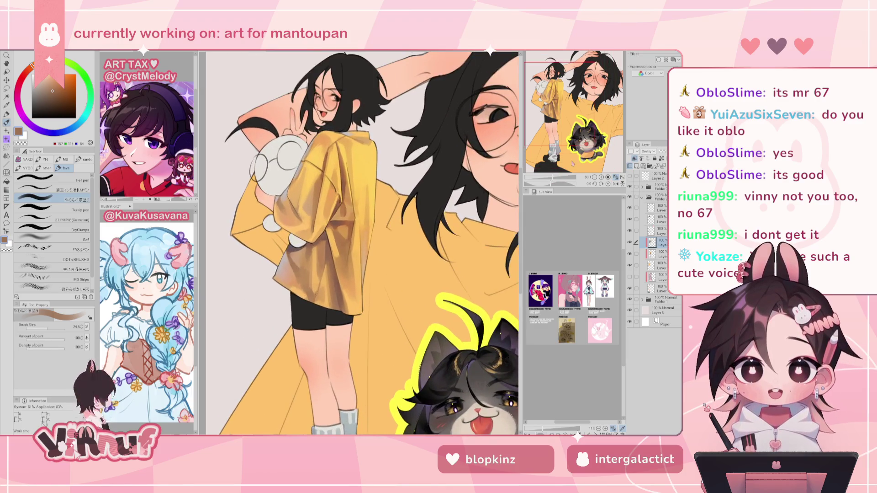
pyautogui.click(663, 253)
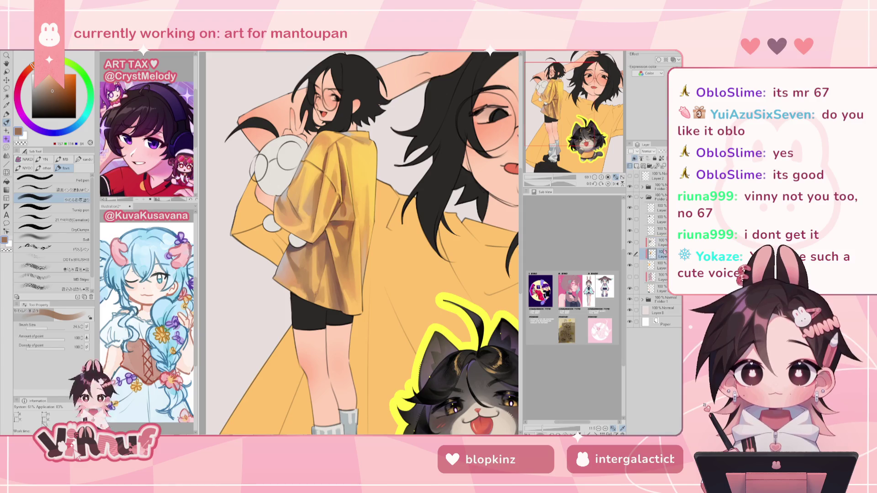
# Step: Touch up jacket and shirt shadows with dark brown, yellow-orange and light tan, checking mirrored
pyautogui.keyDown('alt'); pyautogui.click(339, 296); pyautogui.keyUp('alt')
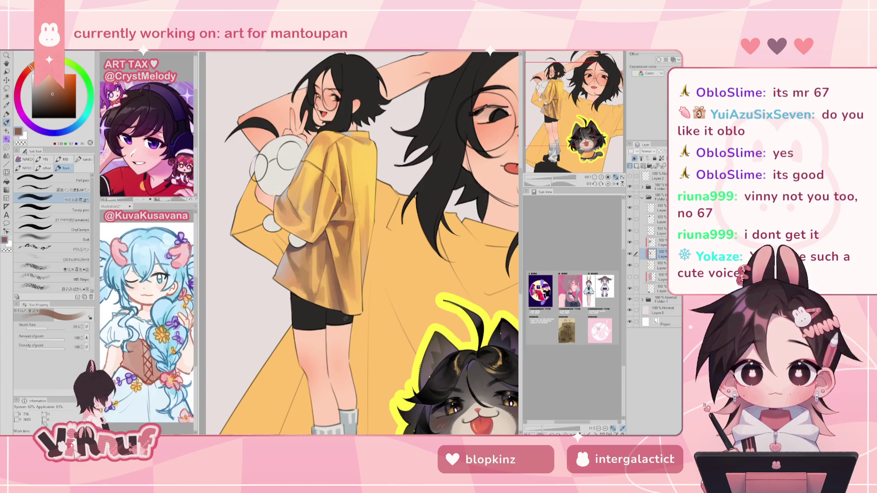
pyautogui.moveTo(552, 177); pyautogui.dragTo(550, 178)
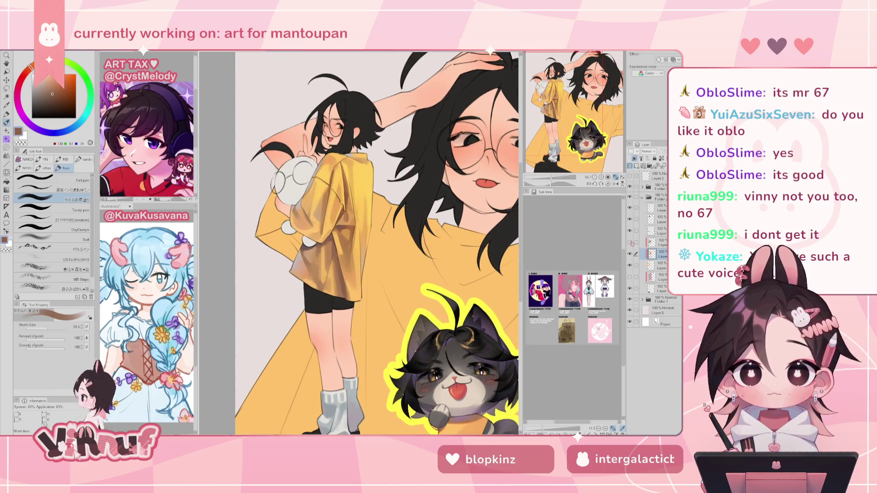
pyautogui.keyDown('alt'); pyautogui.click(339, 281); pyautogui.keyUp('alt')
pyautogui.keyDown('alt'); pyautogui.click(330, 269); pyautogui.keyUp('alt')
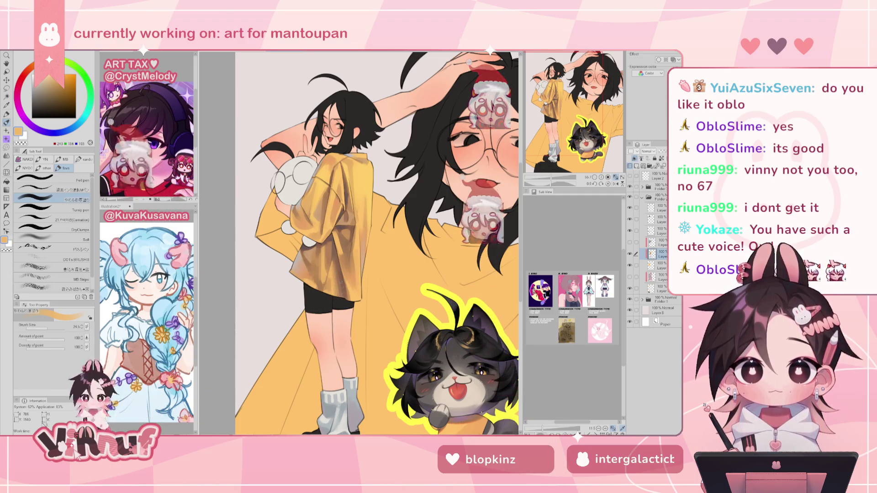
pyautogui.keyDown('alt'); pyautogui.click(355, 231); pyautogui.keyUp('alt')
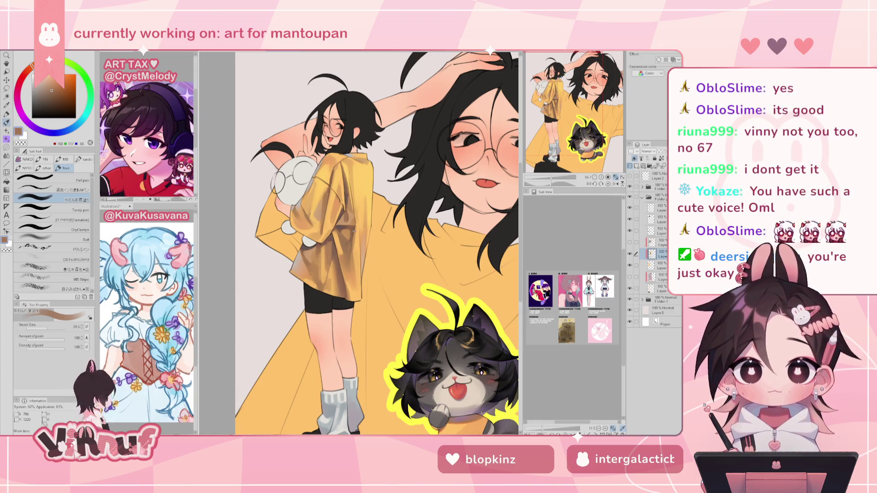
pyautogui.press('h')
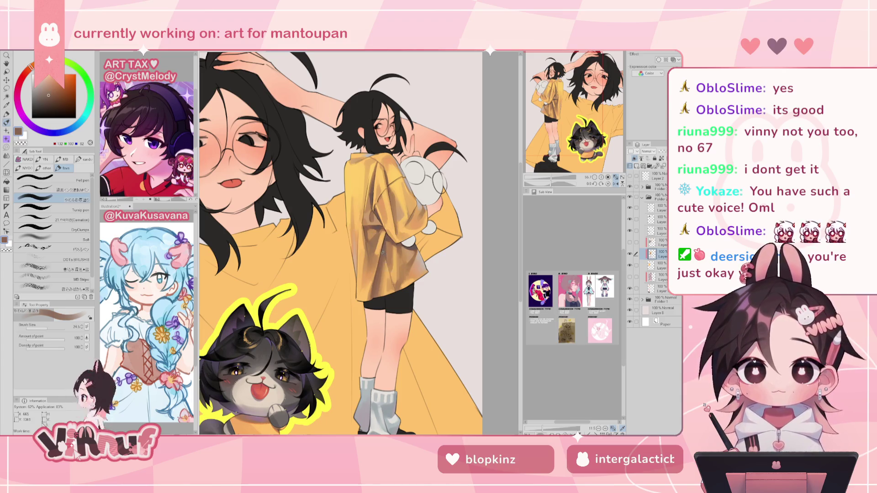
pyautogui.press('h')
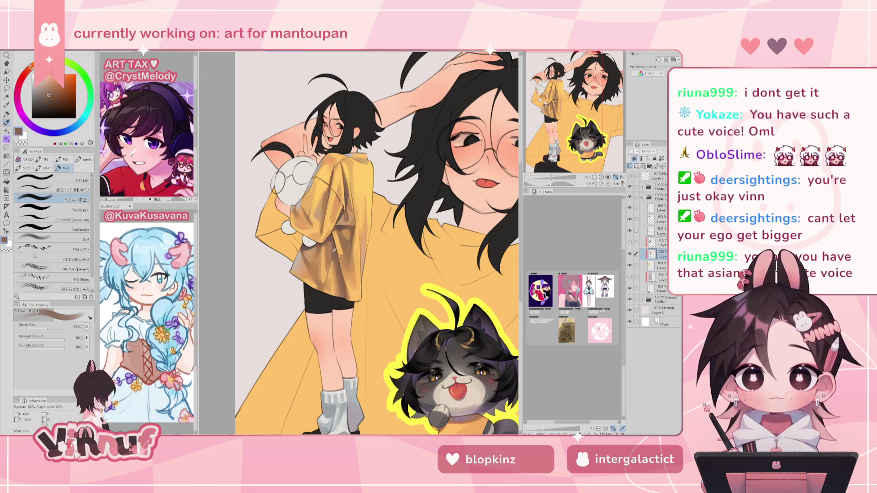
pyautogui.keyDown('alt'); pyautogui.click(334, 245); pyautogui.keyUp('alt')
pyautogui.keyDown('alt'); pyautogui.click(331, 258); pyautogui.keyUp('alt')
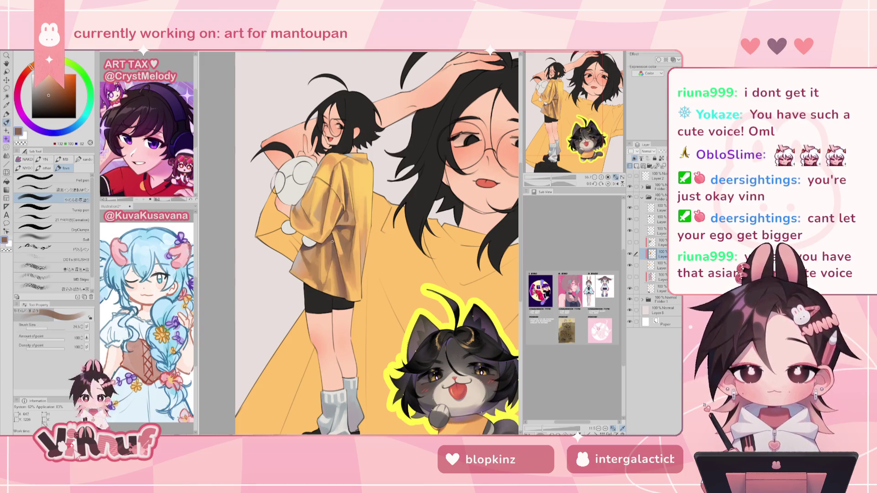
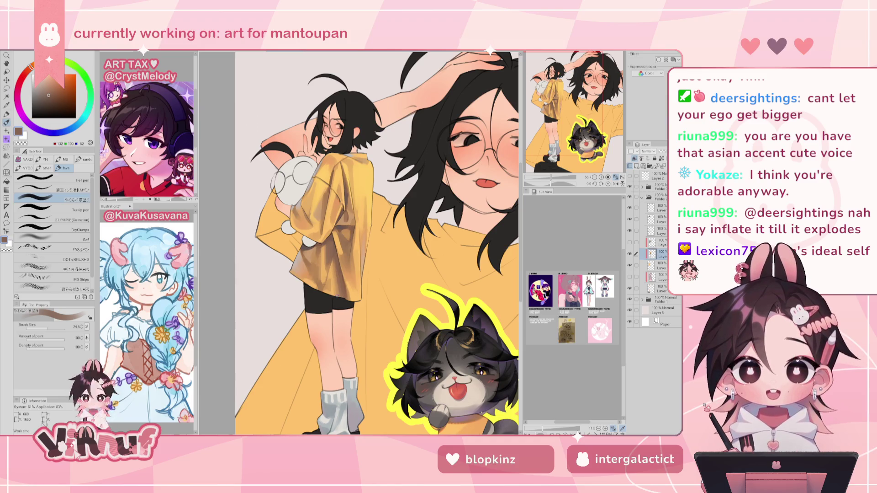
# Step: Set brush size to 10, sample the shirt's orange-yellow, and check the canvas mirrored
pyautogui.click(45, 327)
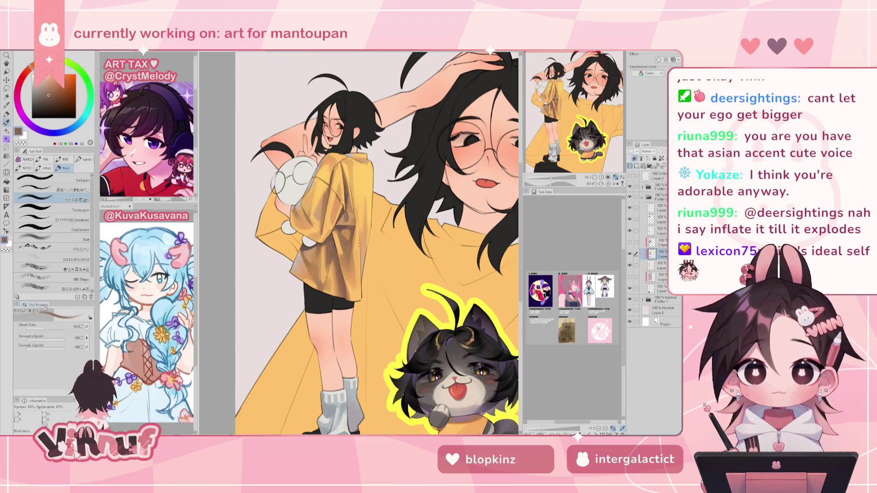
pyautogui.keyDown('alt'); pyautogui.click(334, 264); pyautogui.keyUp('alt')
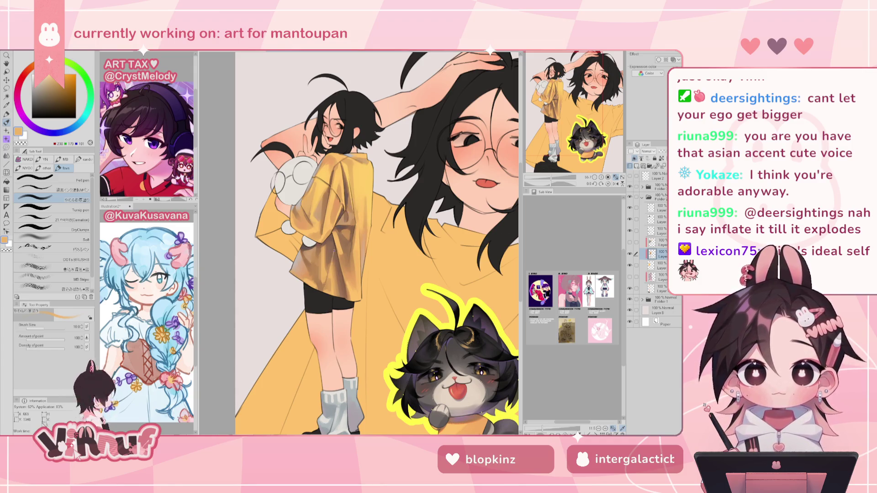
pyautogui.press('h')
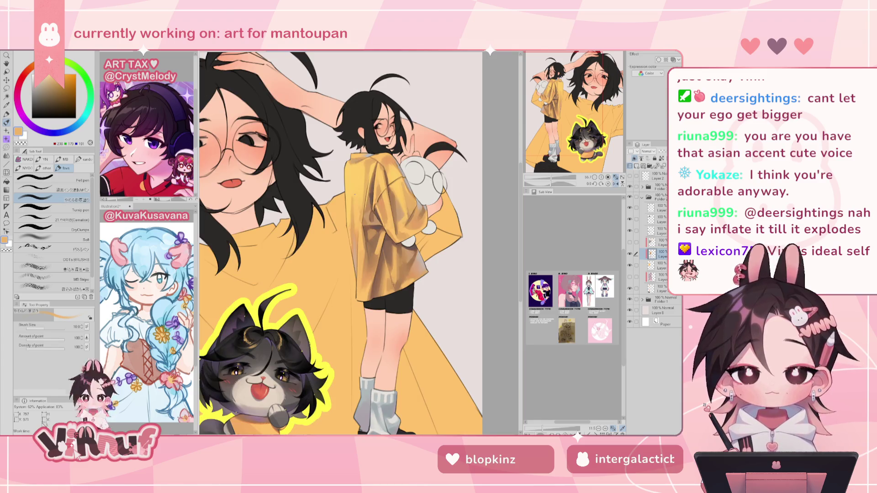
pyautogui.press('h')
pyautogui.hotkey('ctrl', '0')
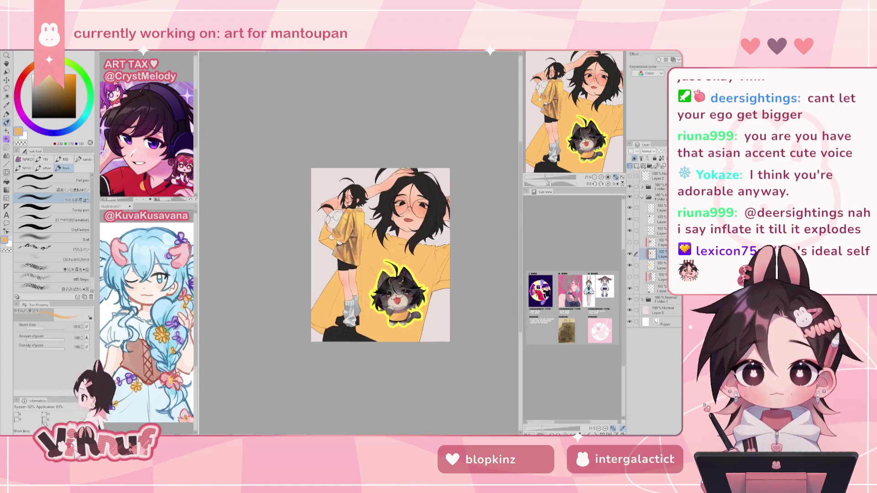
pyautogui.scroll(3, 370, 229)
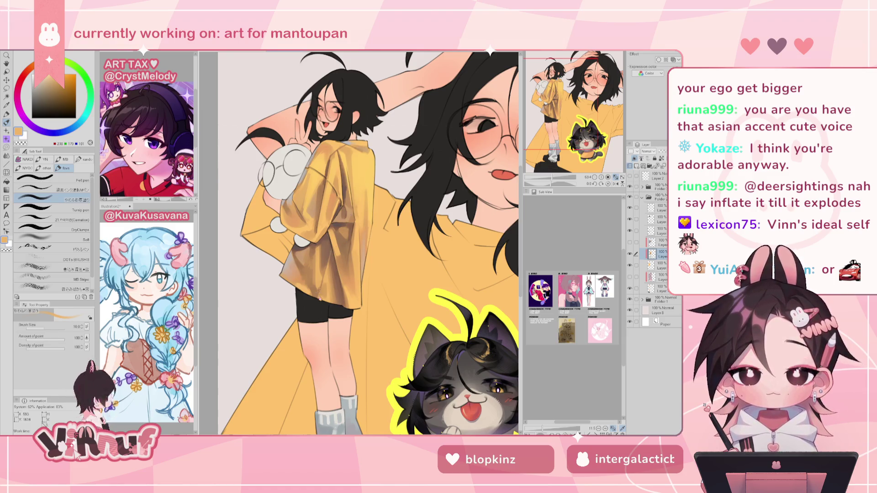
# Step: Fit the whole artwork in view, set brush size to 30.1, and sample a brown
pyautogui.press('h')
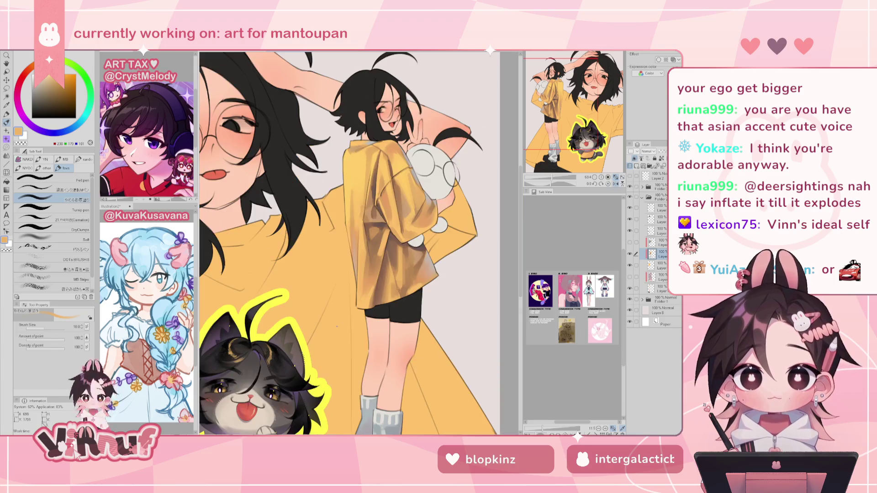
pyautogui.press('h')
pyautogui.moveTo(552, 177); pyautogui.dragTo(551, 186)
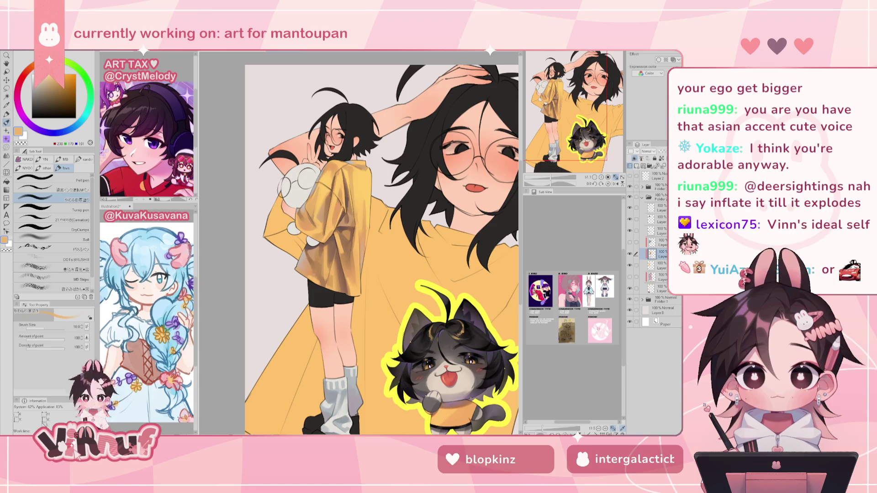
pyautogui.moveTo(574, 108); pyautogui.dragTo(582, 109)
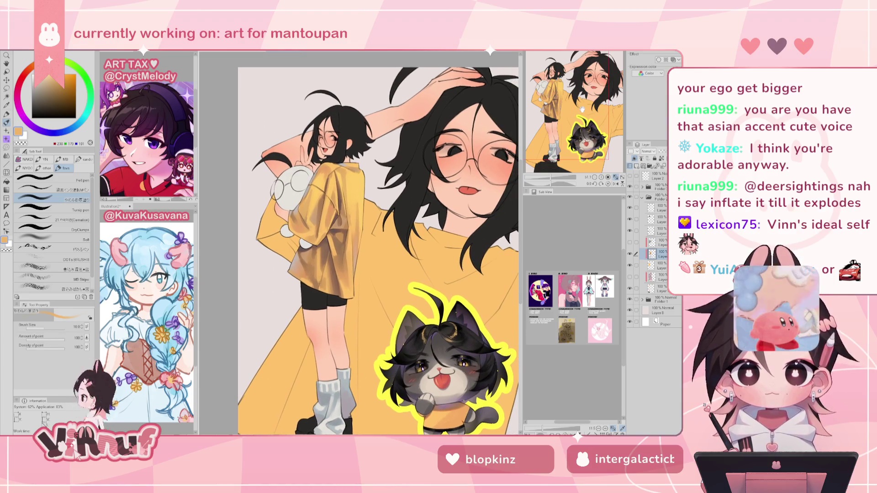
pyautogui.moveTo(361, 247); pyautogui.dragTo(338, 247)
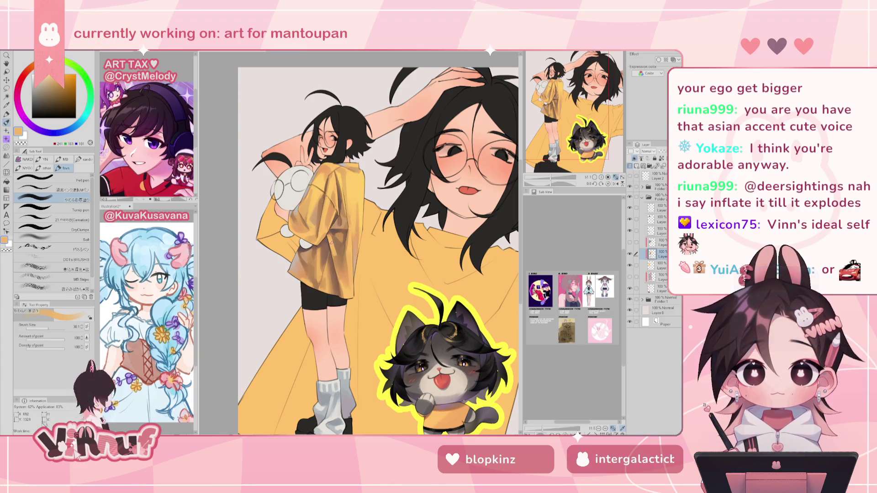
pyautogui.keyDown('alt'); pyautogui.click(338, 244); pyautogui.keyUp('alt')
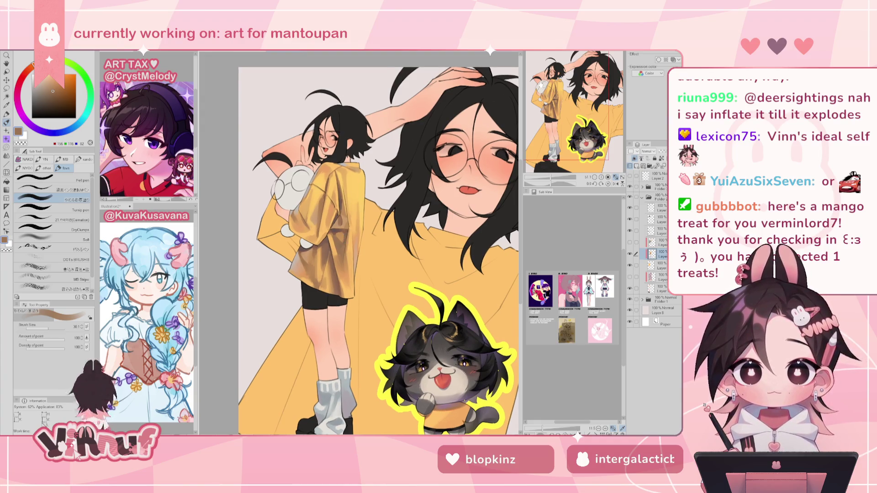
# Step: Check the view mirrored, then hide and show the jacket shading layer to compare
pyautogui.click(616, 183)
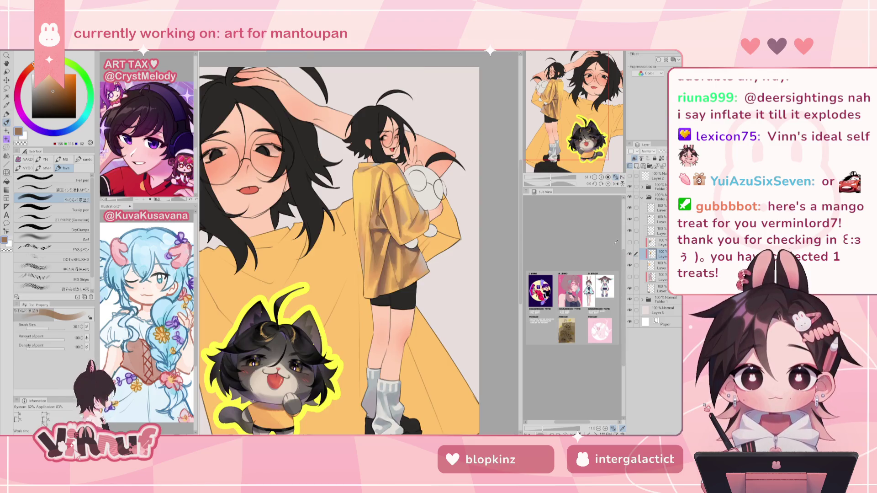
pyautogui.click(616, 183)
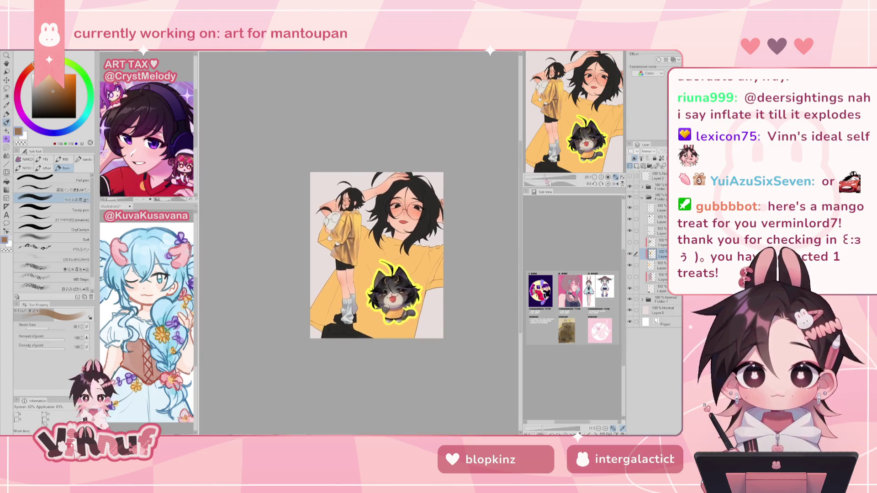
pyautogui.moveTo(551, 179); pyautogui.dragTo(546, 179)
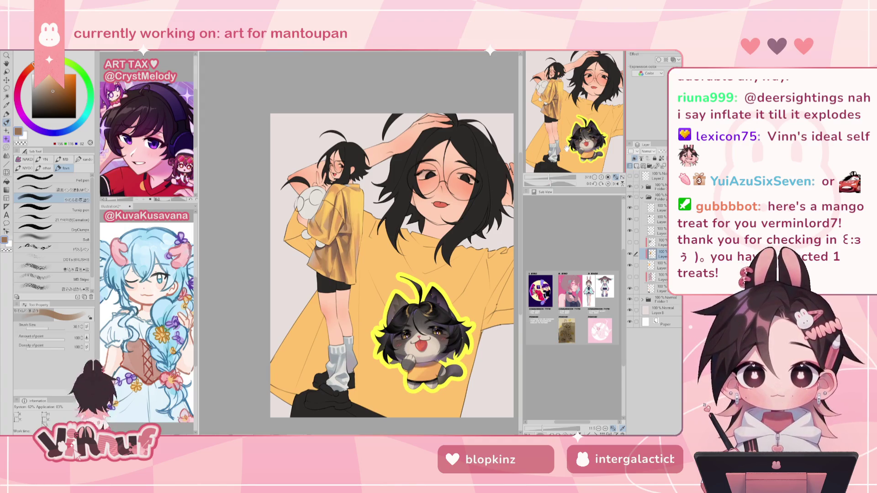
pyautogui.moveTo(579, 132); pyautogui.dragTo(579, 140)
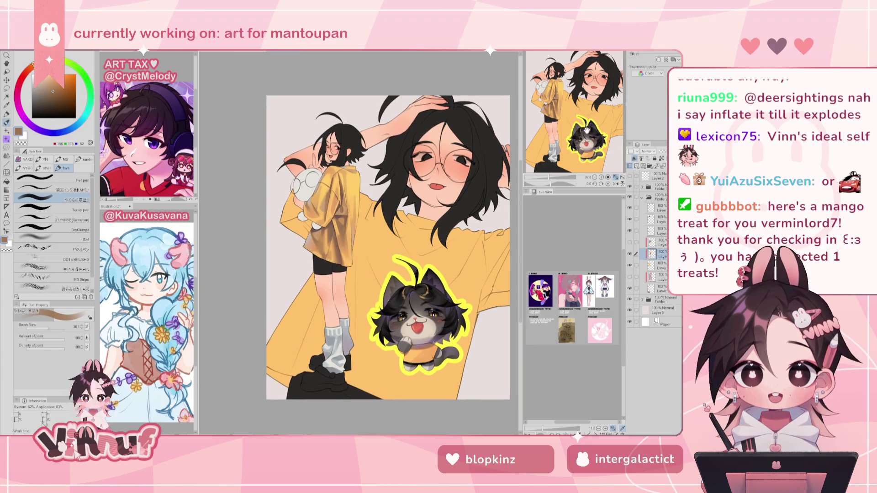
pyautogui.moveTo(571, 146); pyautogui.dragTo(578, 145)
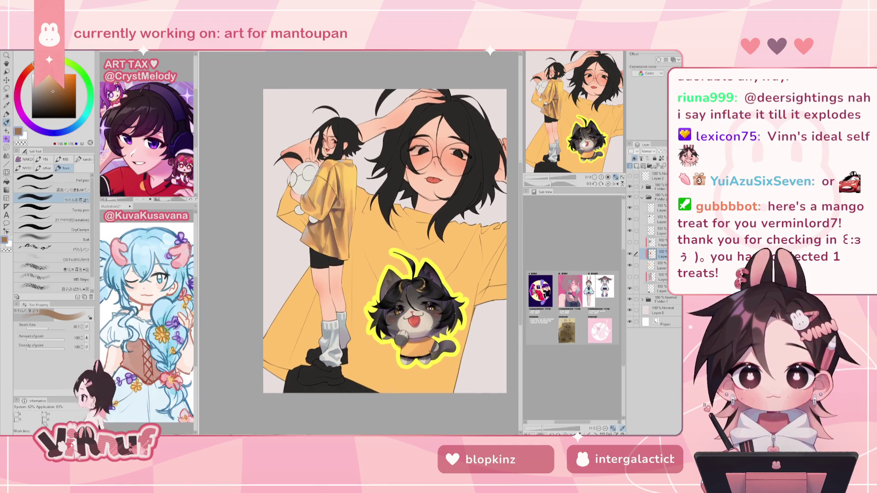
pyautogui.click(631, 253)
pyautogui.click(631, 253)
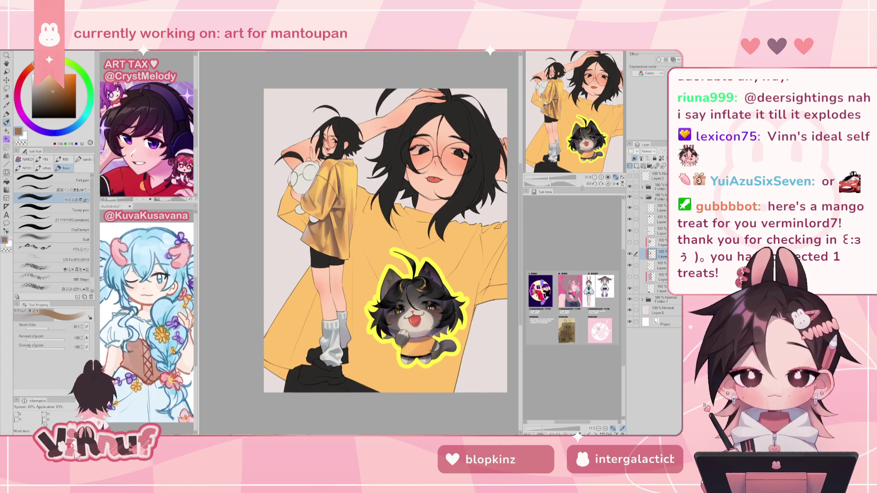
pyautogui.scroll(2, 591, 130)
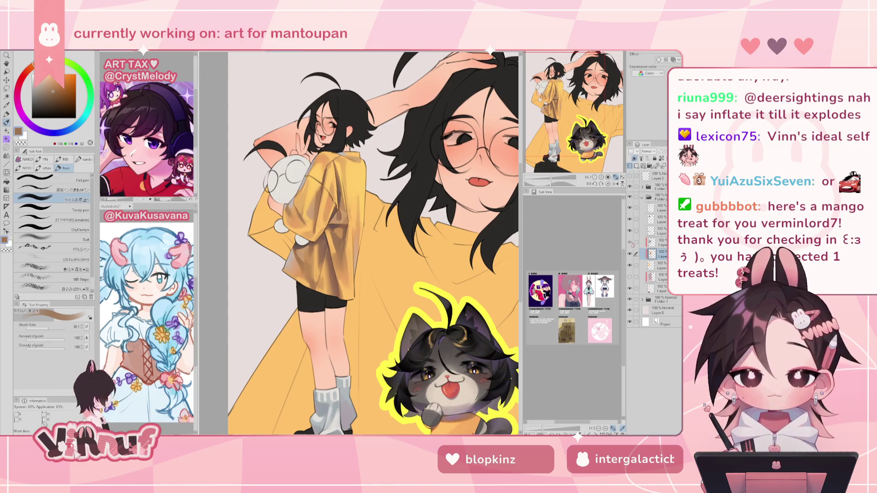
# Step: Sample several shirt tones, settle on light yellow, and lower brush size to 19.9
pyautogui.keyDown('alt'); pyautogui.click(329, 201); pyautogui.keyUp('alt')
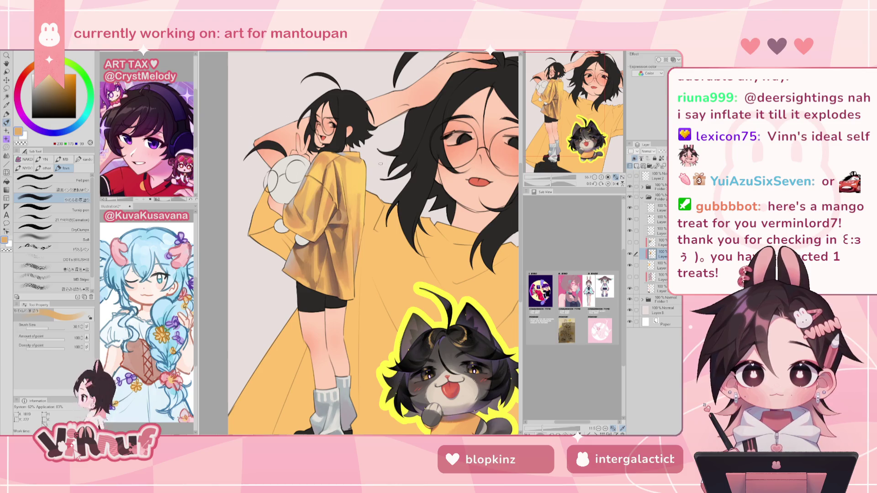
pyautogui.keyDown('alt'); pyautogui.click(354, 197); pyautogui.keyUp('alt')
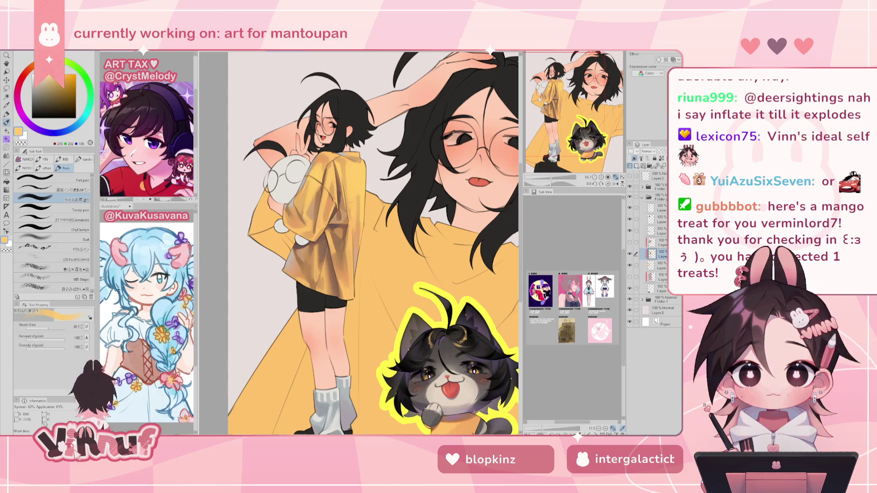
pyautogui.keyDown('alt'); pyautogui.click(348, 187); pyautogui.keyUp('alt')
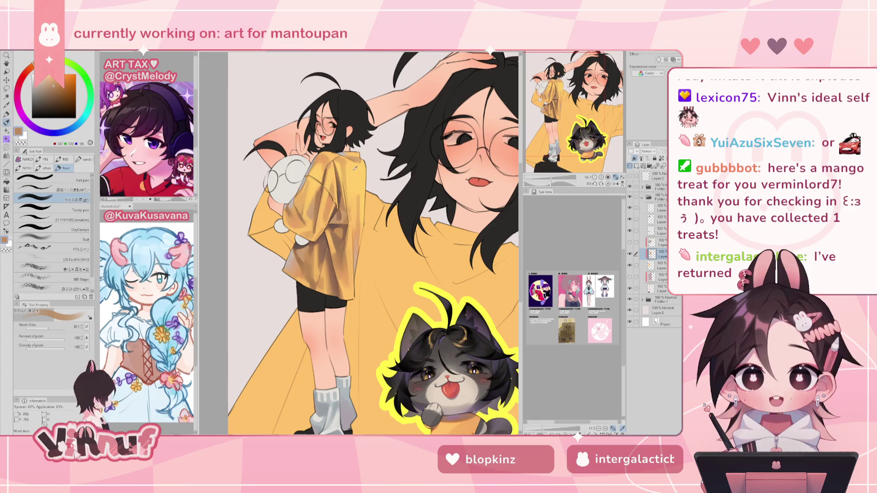
pyautogui.keyDown('alt'); pyautogui.click(340, 180); pyautogui.keyUp('alt')
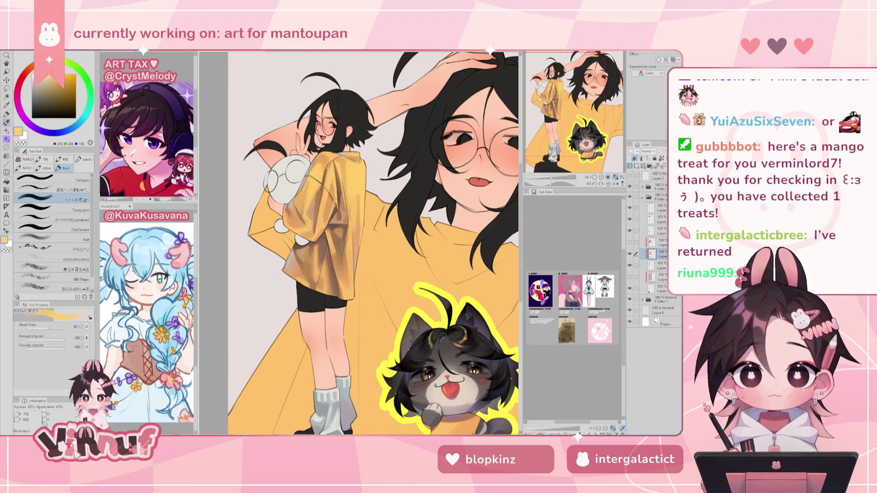
pyautogui.press('[')
pyautogui.press('[')
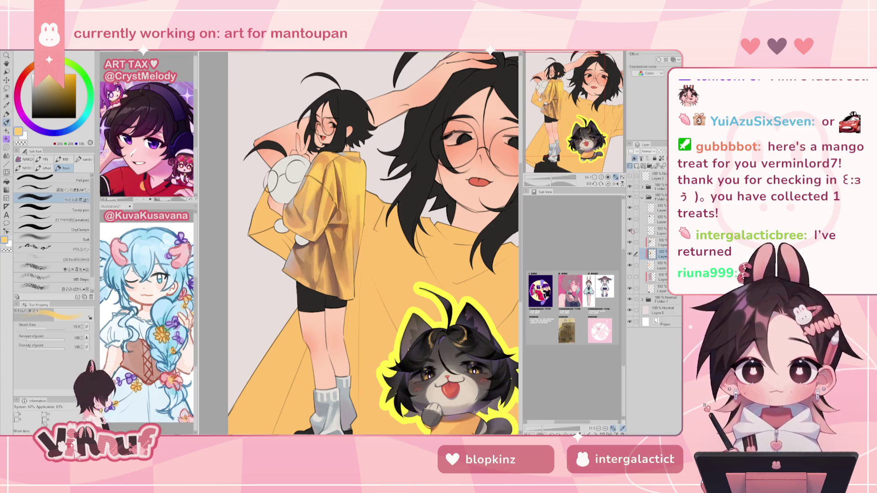
pyautogui.scroll(-5, 374, 242)
# Step: Toggle the back figure's shirt shading layer repeatedly to compare shaded and flat versions
pyautogui.scroll(3, 373, 243)
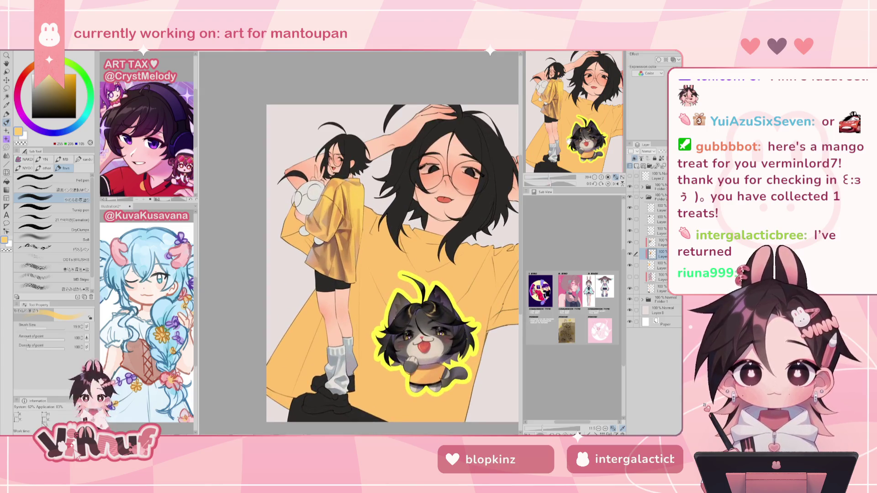
pyautogui.scroll(3, 374, 243)
pyautogui.click(631, 258)
pyautogui.click(631, 258)
pyautogui.click(631, 259)
pyautogui.click(630, 258)
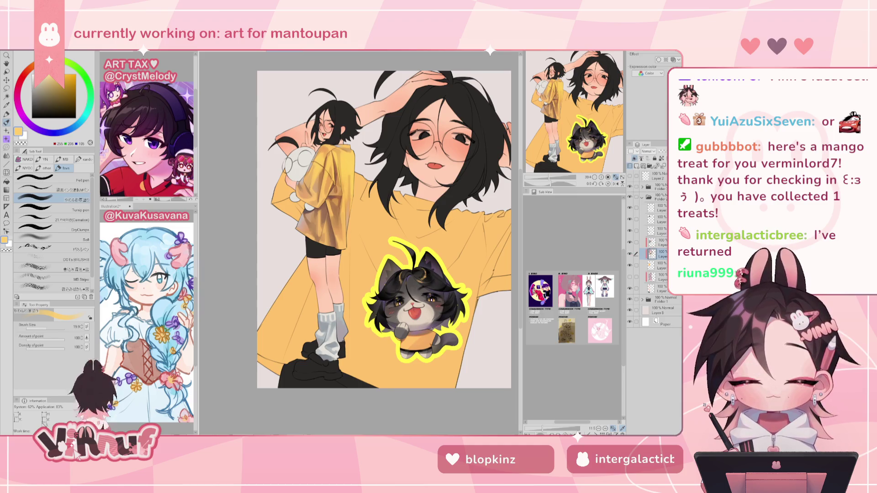
pyautogui.scroll(2, 296, 152)
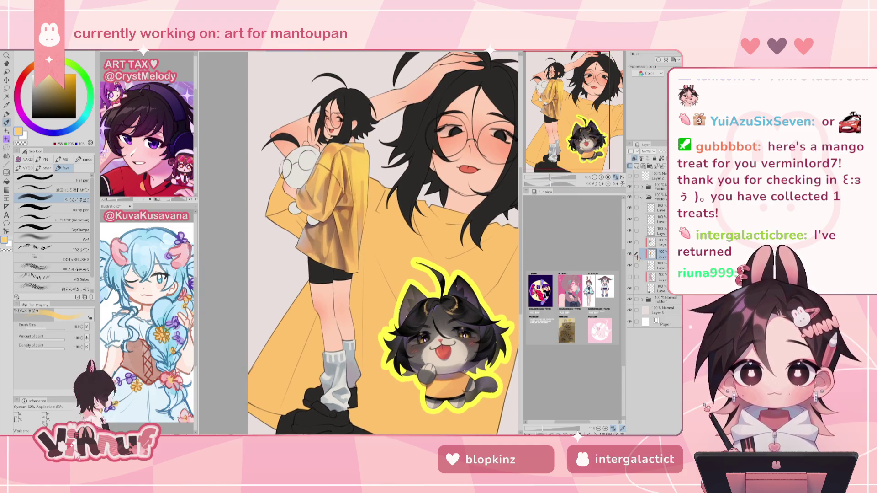
pyautogui.click(631, 255)
pyautogui.click(631, 255)
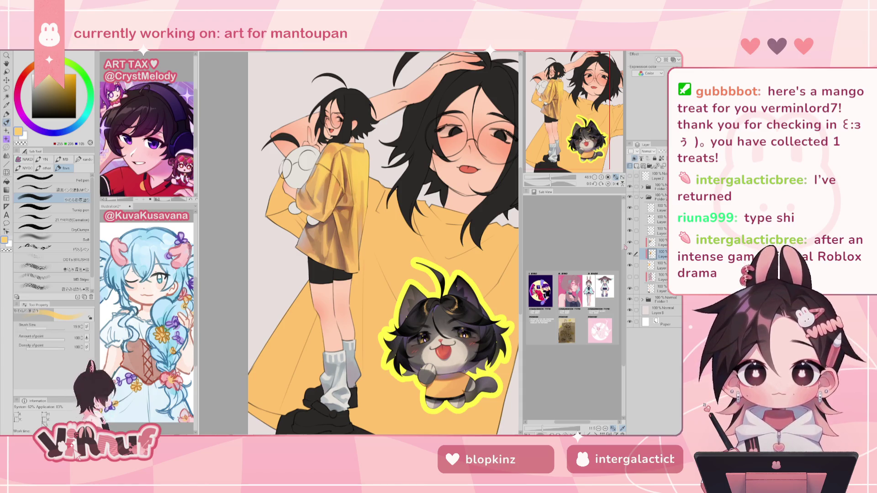
pyautogui.click(630, 254)
pyautogui.click(629, 253)
pyautogui.click(630, 230)
pyautogui.click(630, 231)
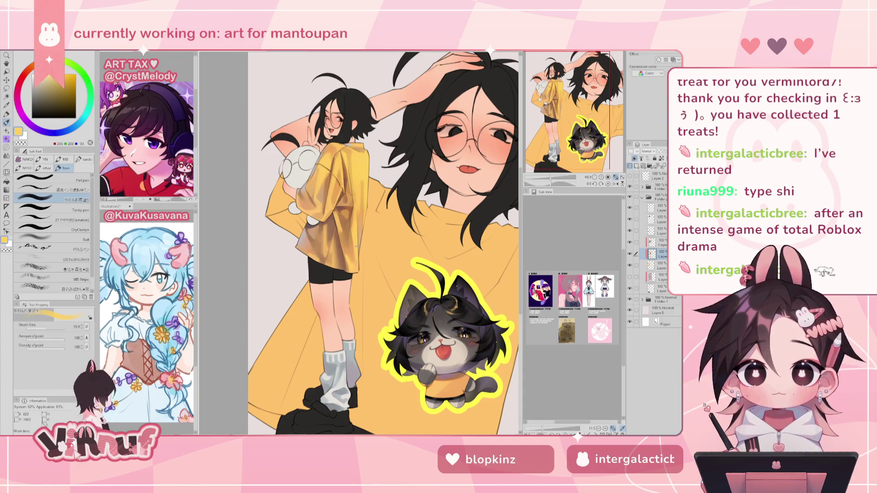
pyautogui.scroll(-3, 384, 242)
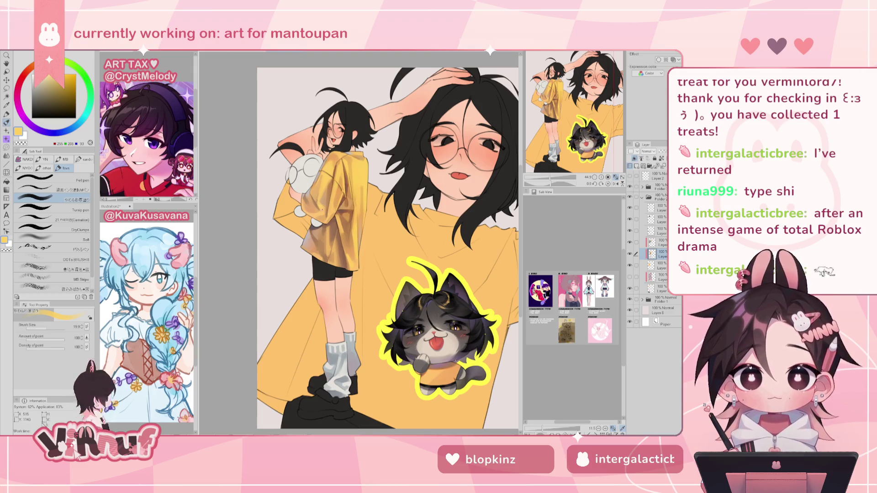
# Step: Check the canvas mirrored, then sample a brown from the artwork
pyautogui.press('h')
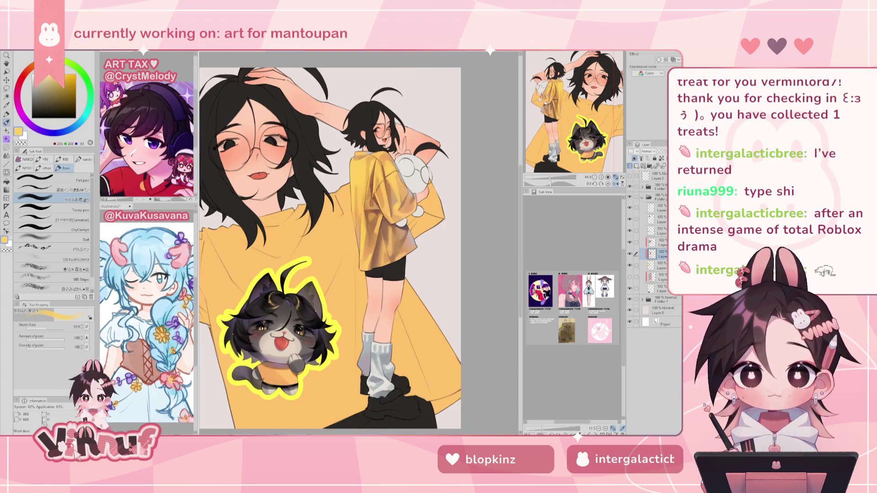
pyautogui.press('h')
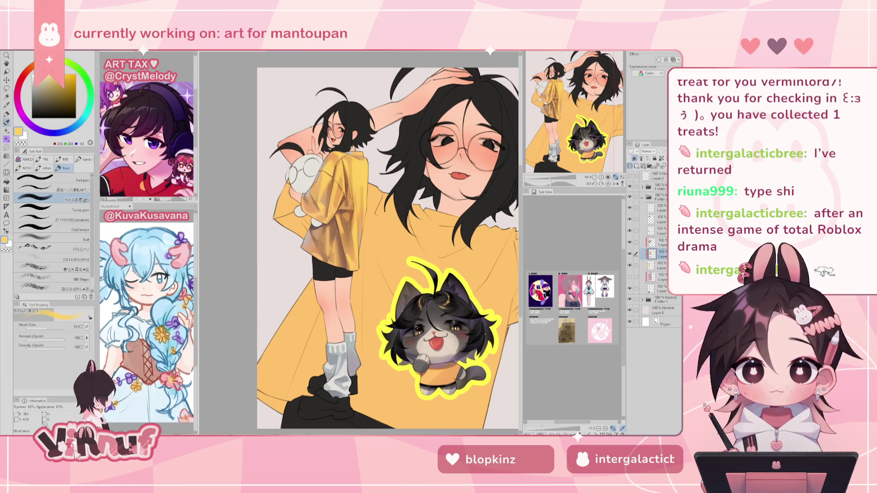
pyautogui.keyDown('alt'); pyautogui.click(340, 211); pyautogui.keyUp('alt')
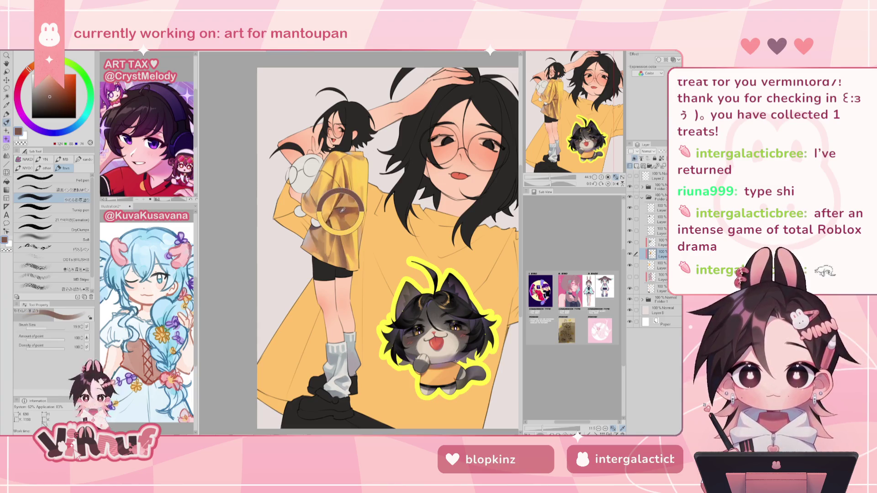
# Step: Recheck the shirt layer's visibility, sample the large shirt's yellow, and view it mirrored
pyautogui.click(67, 182)
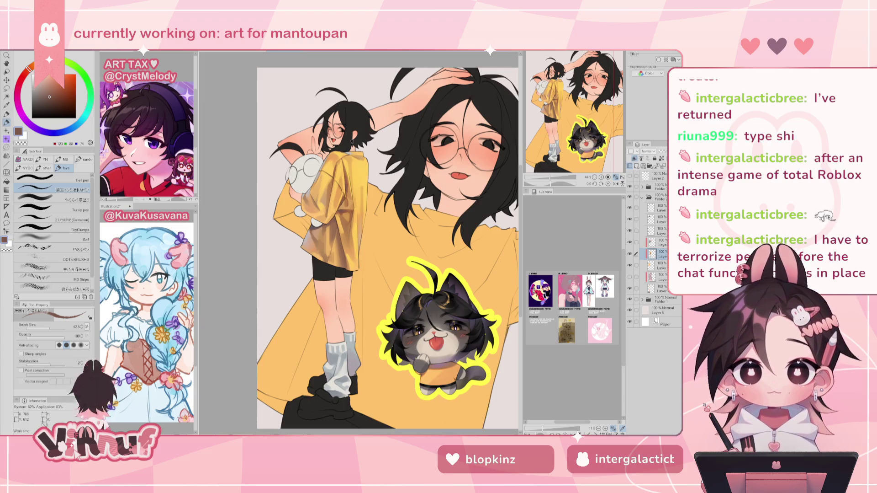
pyautogui.hotkey('ctrl', '-')
pyautogui.hotkey('ctrl', '+')
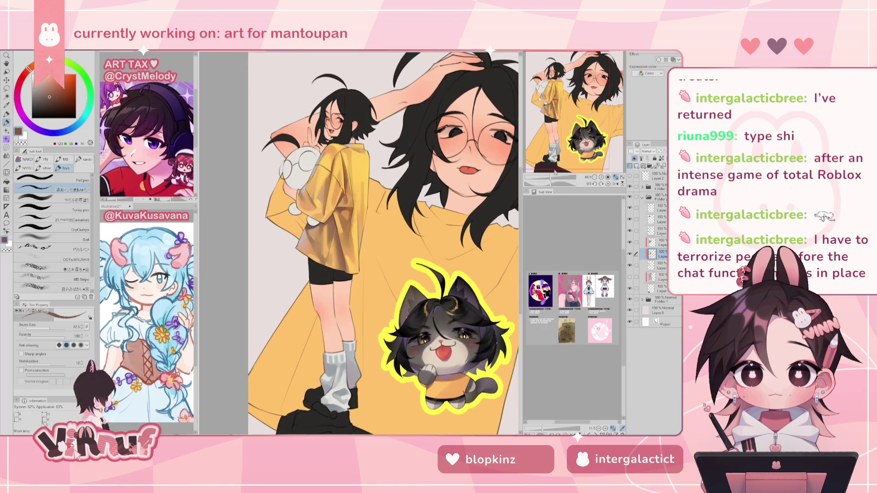
pyautogui.click(630, 253)
pyautogui.click(630, 254)
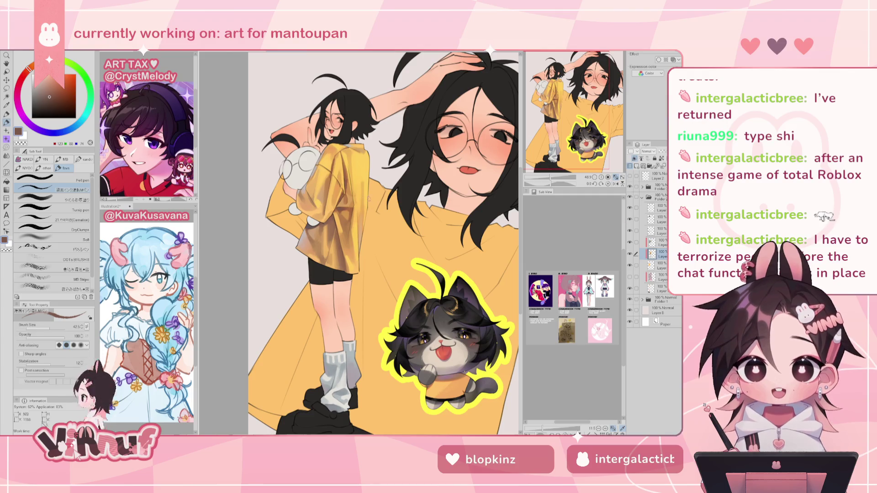
pyautogui.keyDown('alt'); pyautogui.click(367, 201); pyautogui.keyUp('alt')
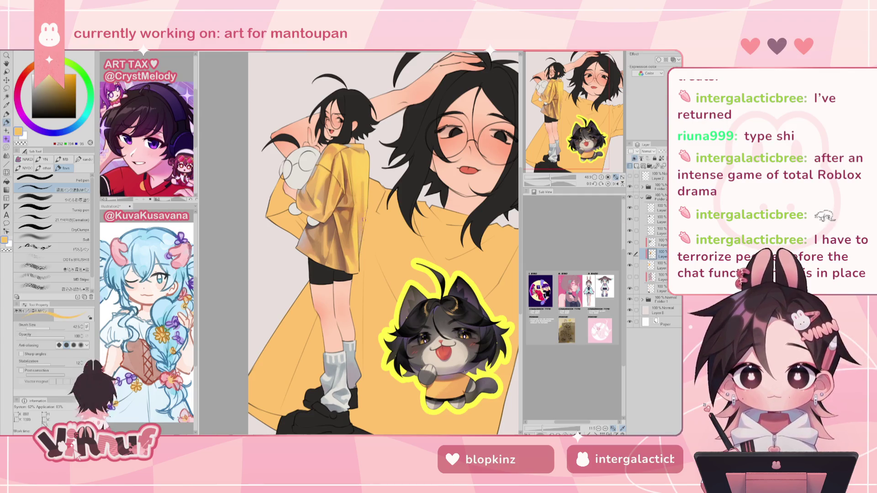
pyautogui.press('h')
pyautogui.press('h')
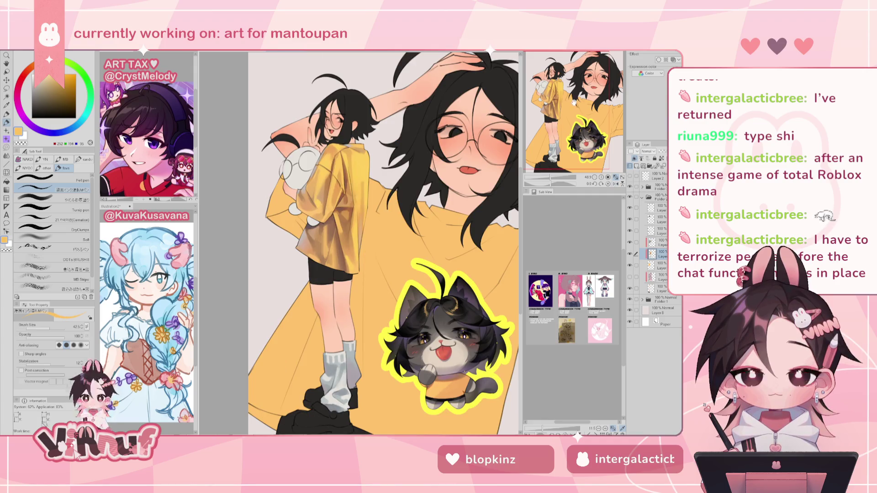
pyautogui.moveTo(392, 175); pyautogui.dragTo(383, 151)
# Step: Compare the back figure's shirt and socks render, then darken the shirt's lower edges
pyautogui.click(630, 253)
pyautogui.click(630, 253)
pyautogui.click(629, 265)
pyautogui.click(630, 265)
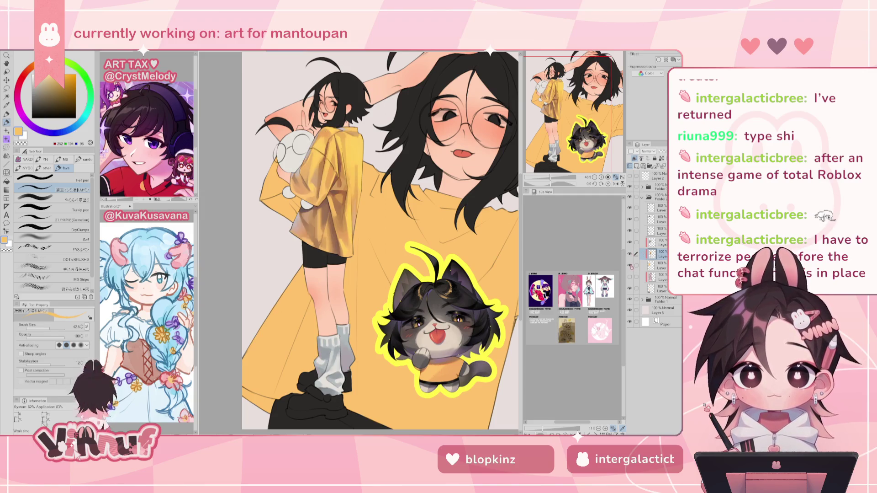
pyautogui.click(629, 265)
pyautogui.click(630, 265)
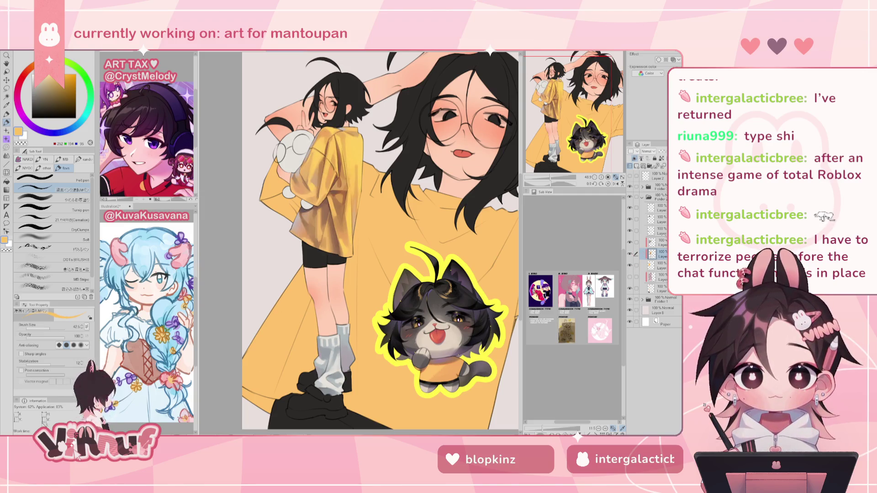
pyautogui.moveTo(581, 167); pyautogui.dragTo(555, 82)
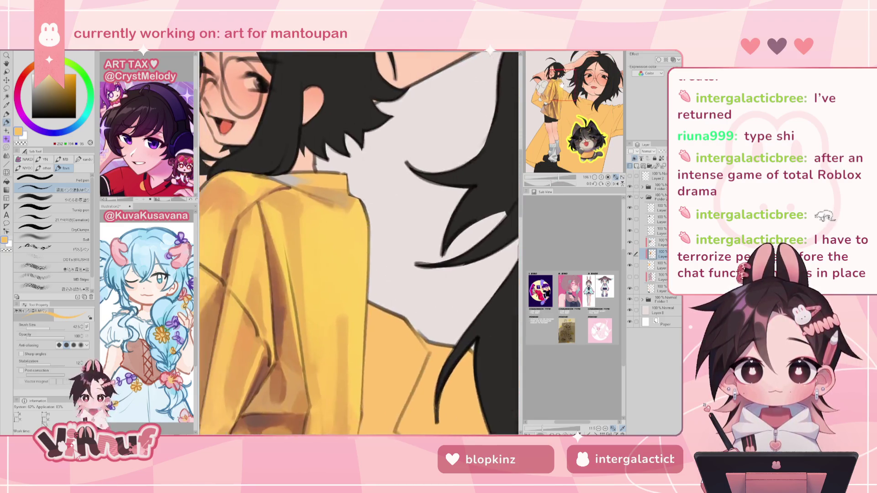
pyautogui.moveTo(220, 425); pyautogui.dragTo(320, 311)
# Step: With a soft thick-paint brush and black sampled from the hair, darken the back figure's eye
pyautogui.click(40, 88)
pyautogui.moveTo(31, 68); pyautogui.dragTo(26, 72)
pyautogui.click(37, 90)
pyautogui.click(66, 199)
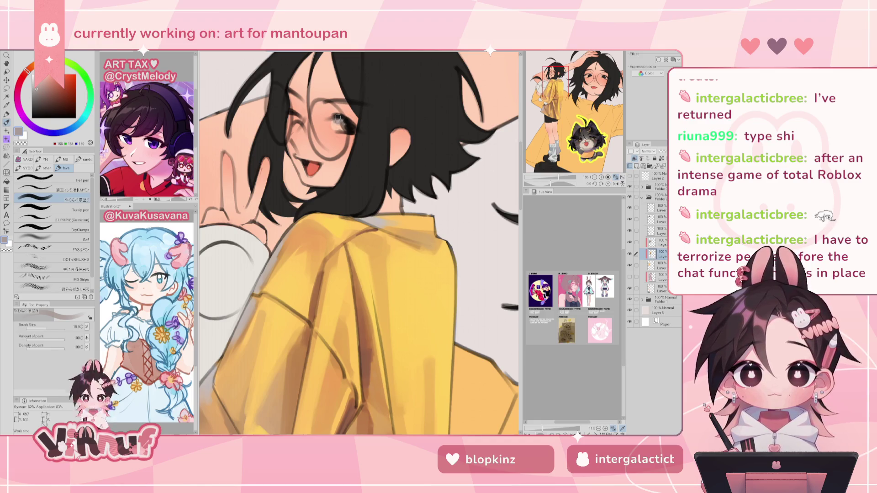
pyautogui.moveTo(364, 106); pyautogui.dragTo(359, 143)
pyautogui.keyDown('alt'); pyautogui.click(350, 163); pyautogui.keyUp('alt')
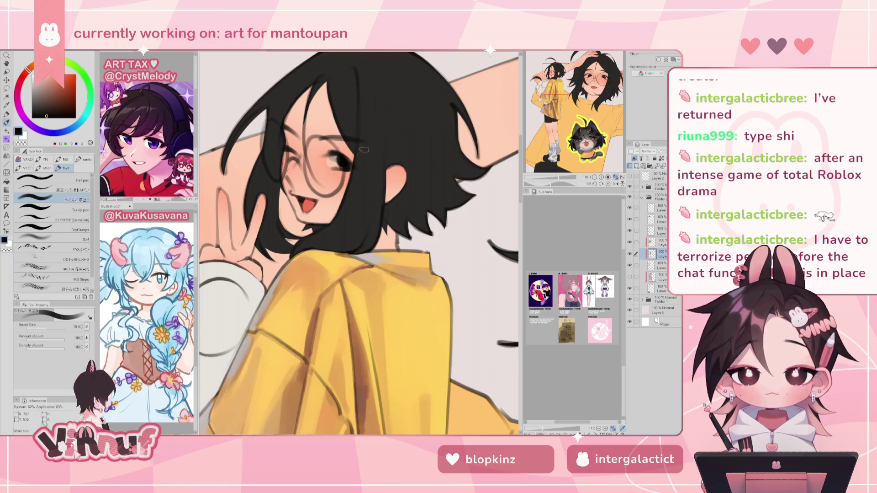
pyautogui.moveTo(561, 178)
pyautogui.mouseDown()
pyautogui.moveTo(550, 179)
pyautogui.moveTo(563, 181)
pyautogui.mouseUp()
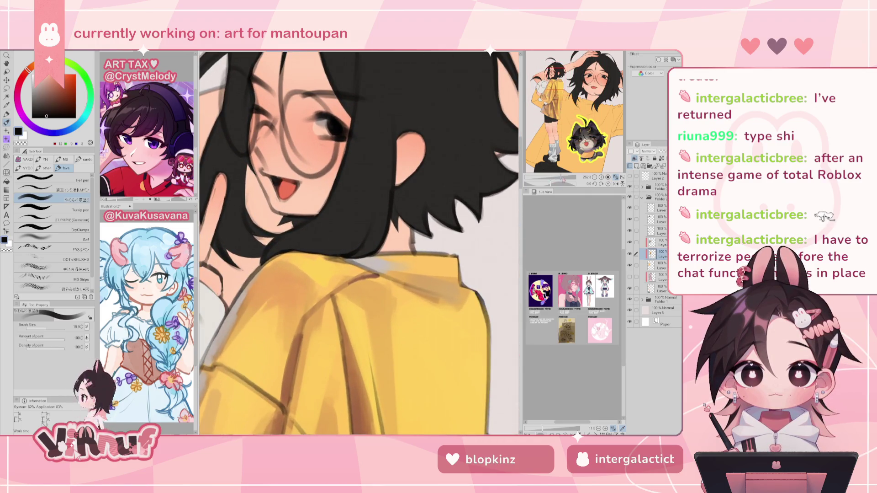
pyautogui.moveTo(436, 214); pyautogui.dragTo(431, 261)
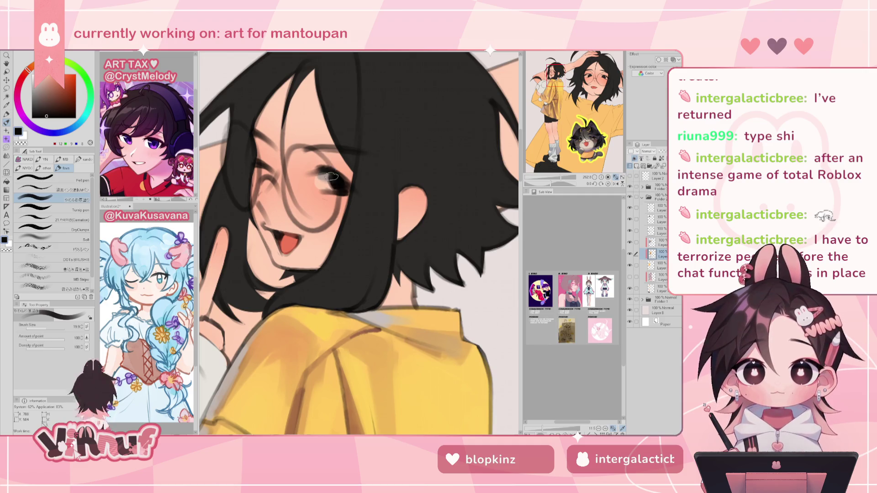
pyautogui.moveTo(330, 174); pyautogui.dragTo(343, 183)
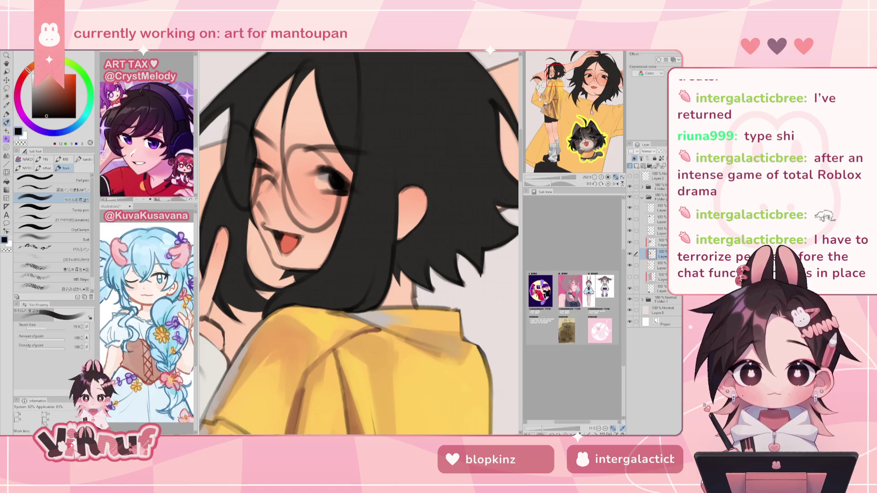
# Step: Add a light skin-tone stroke sampled from the face near the back figure's eye
pyautogui.click(630, 254)
pyautogui.click(630, 254)
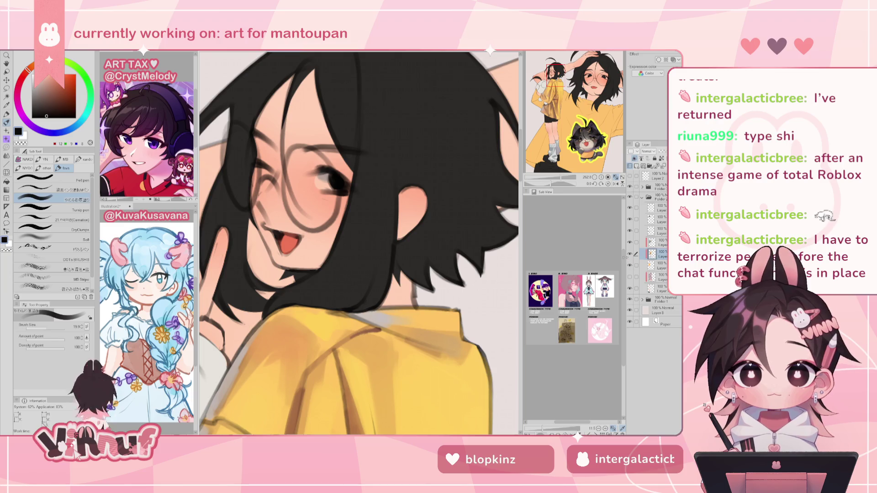
pyautogui.moveTo(575, 178)
pyautogui.mouseDown()
pyautogui.moveTo(557, 182)
pyautogui.moveTo(563, 178)
pyautogui.mouseUp()
pyautogui.keyDown('alt'); pyautogui.click(325, 187); pyautogui.keyUp('alt')
pyautogui.moveTo(322, 183); pyautogui.dragTo(337, 189)
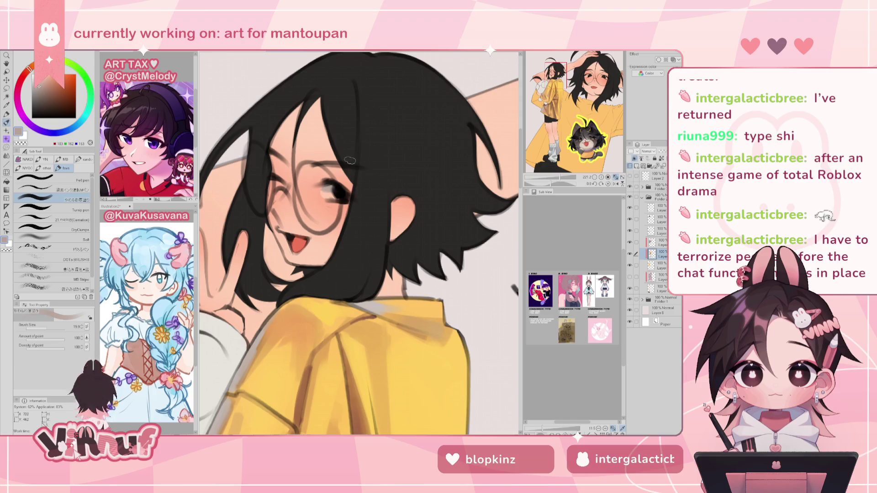
# Step: Select the Overlay shading layer, then the Multiply shading layer
pyautogui.click(630, 254)
pyautogui.click(630, 254)
pyautogui.click(658, 242)
pyautogui.click(630, 265)
pyautogui.click(630, 265)
pyautogui.click(658, 276)
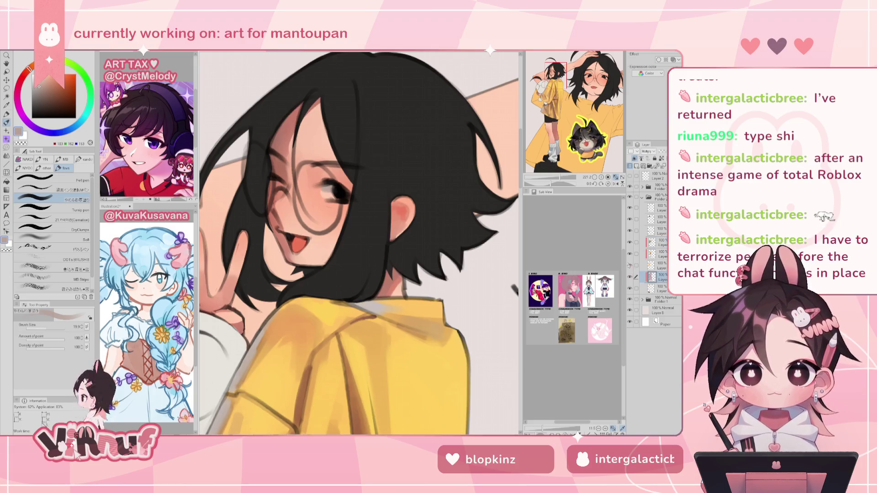
pyautogui.scroll(-8, 357, 247)
pyautogui.scroll(-2, 398, 283)
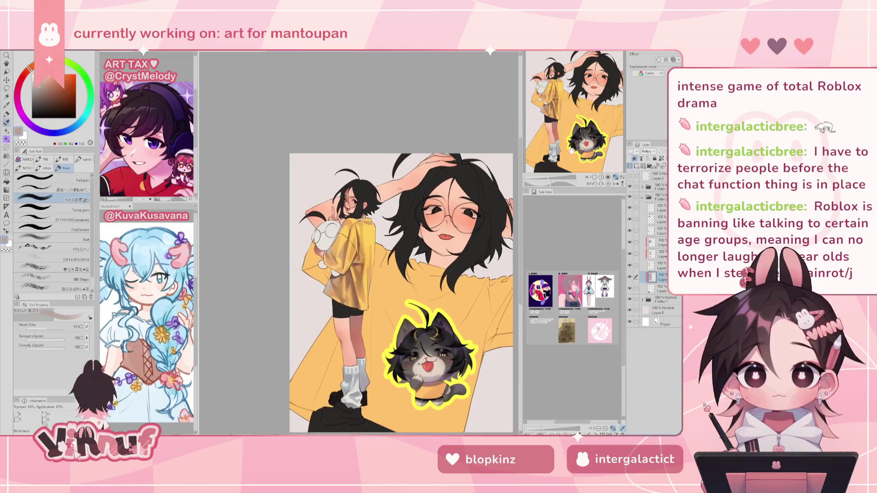
pyautogui.press('h')
pyautogui.press('h')
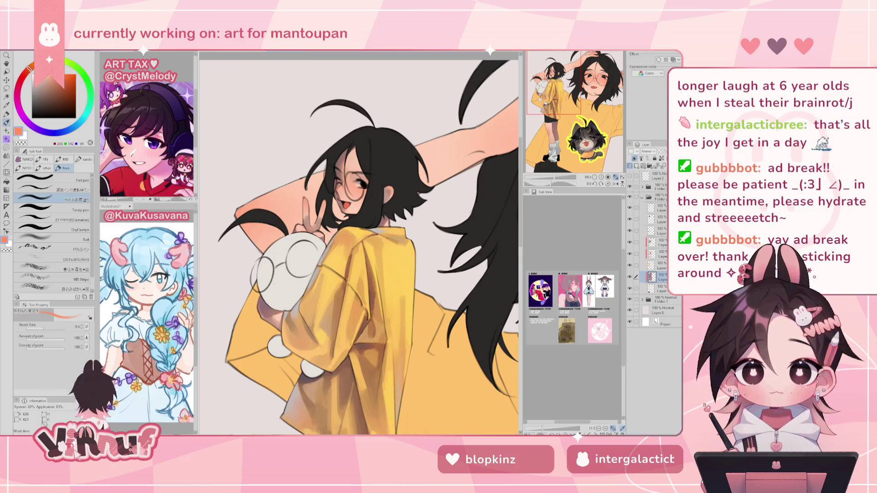
# Step: Try brush sizes 13.2, 26.3 and 7.6, checking the canvas mirrored in between
pyautogui.press(']')
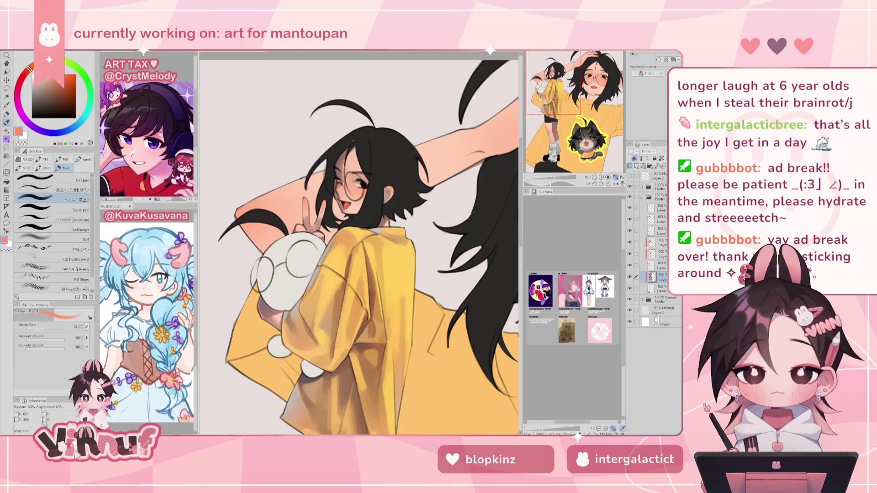
pyautogui.moveTo(355, 175); pyautogui.dragTo(355, 180)
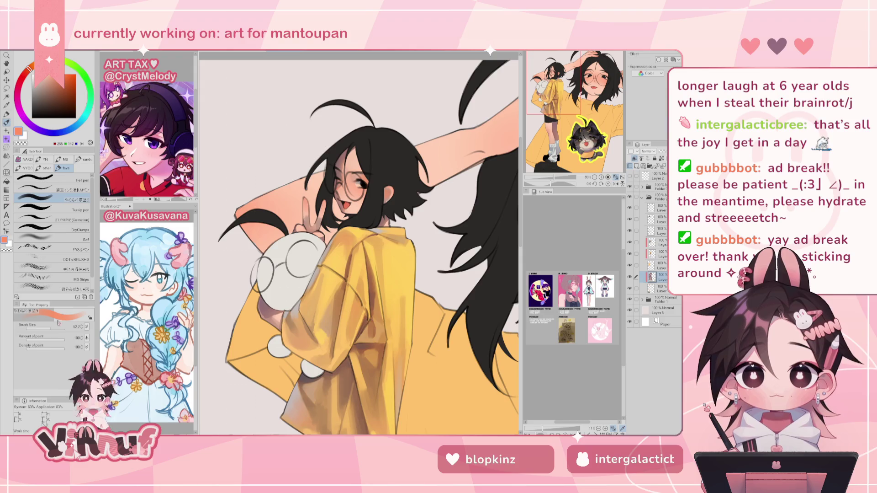
pyautogui.press('h')
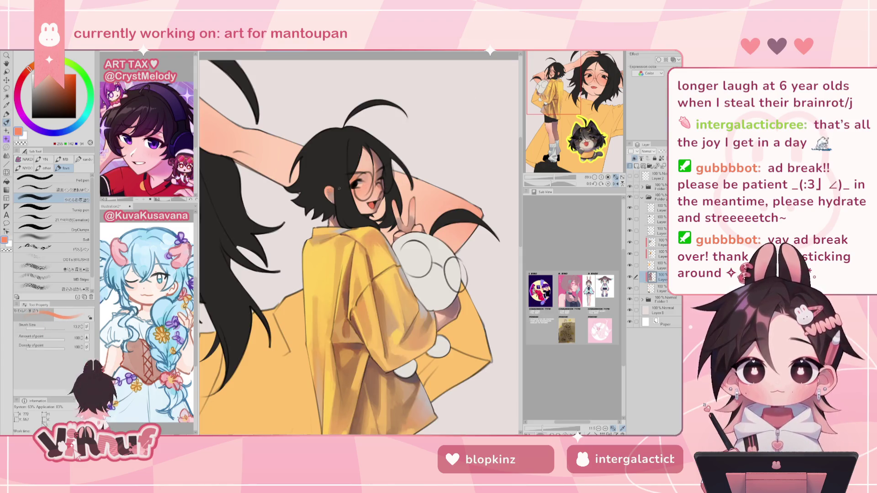
pyautogui.press('h')
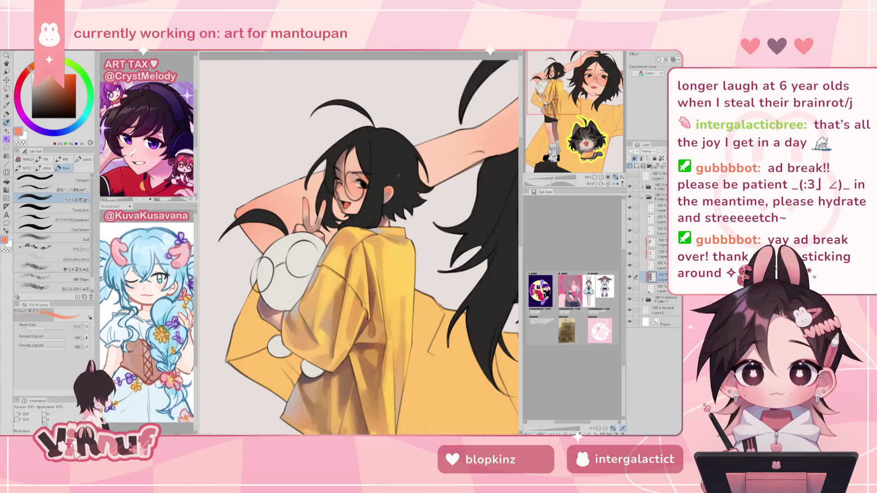
pyautogui.click(51, 326)
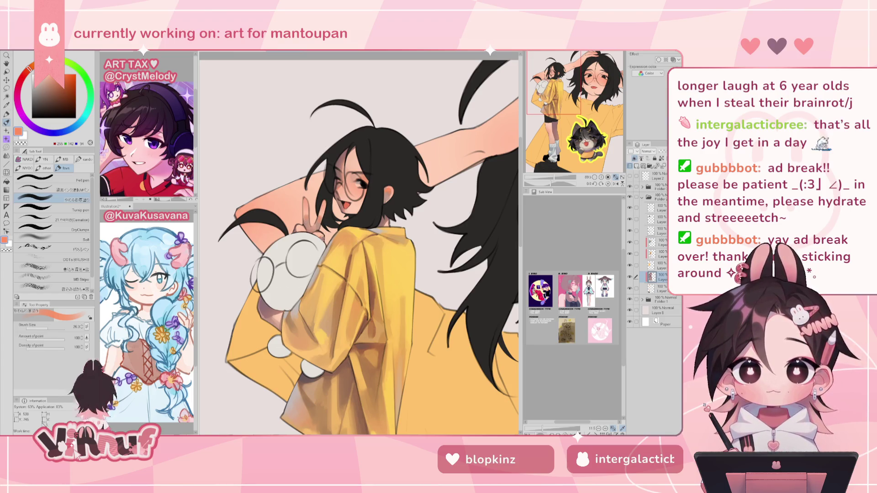
pyautogui.click(43, 326)
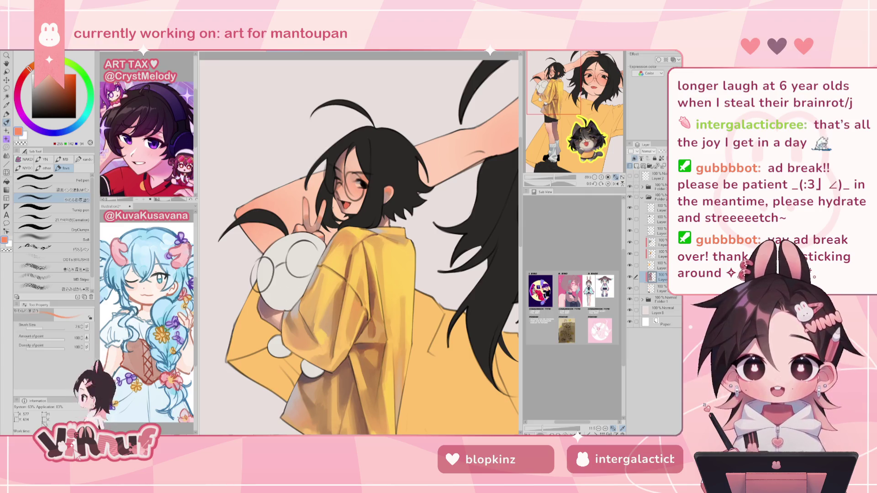
# Step: Enlarge the brush again and sample a muted brown-pink from the artwork
pyautogui.press(']')
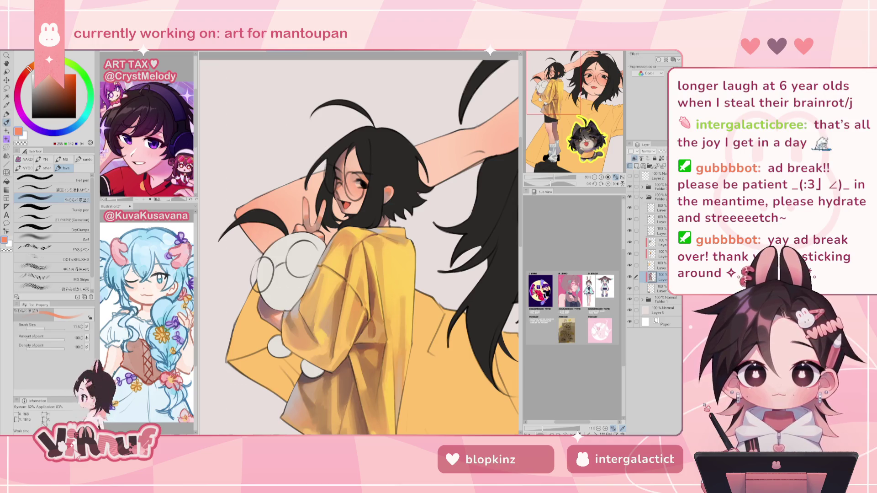
pyautogui.press(']')
pyautogui.press(']')
pyautogui.keyDown('alt'); pyautogui.click(263, 309); pyautogui.keyUp('alt')
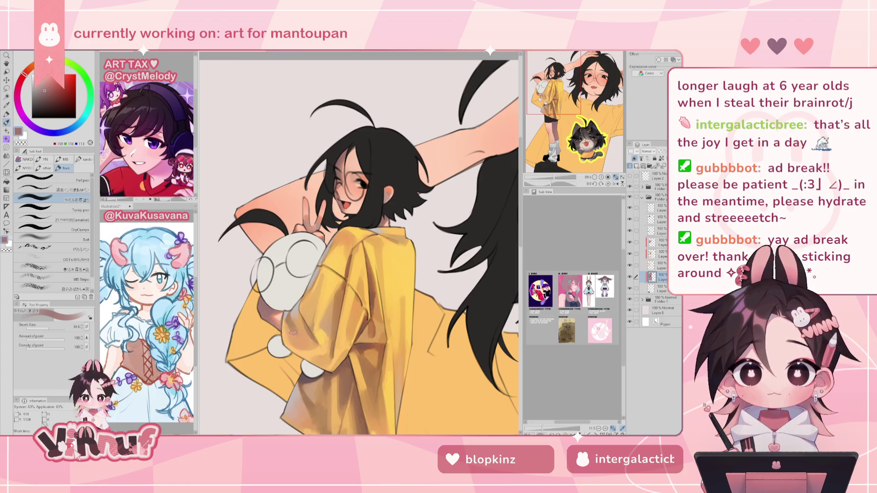
pyautogui.hotkey('ctrl', '0')
pyautogui.scroll(5, 448, 256)
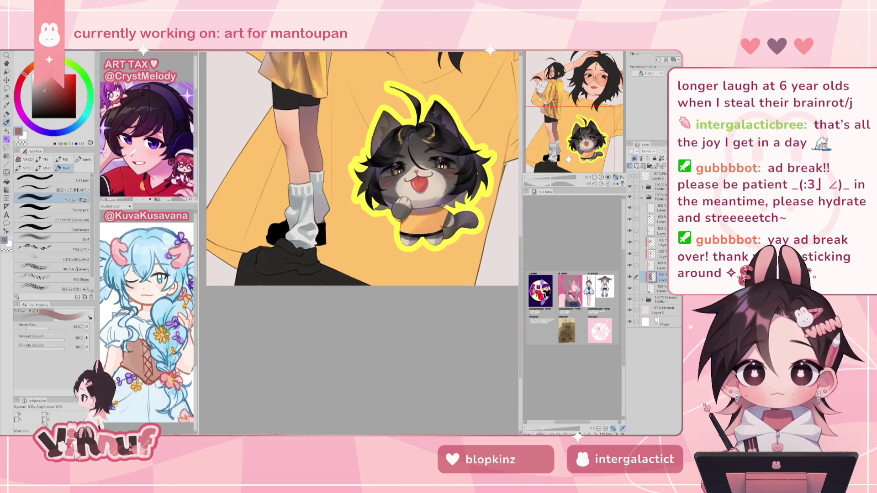
# Step: Sample skin tones from the standing figure's leg and check the canvas mirrored
pyautogui.moveTo(282, 88); pyautogui.dragTo(294, 114)
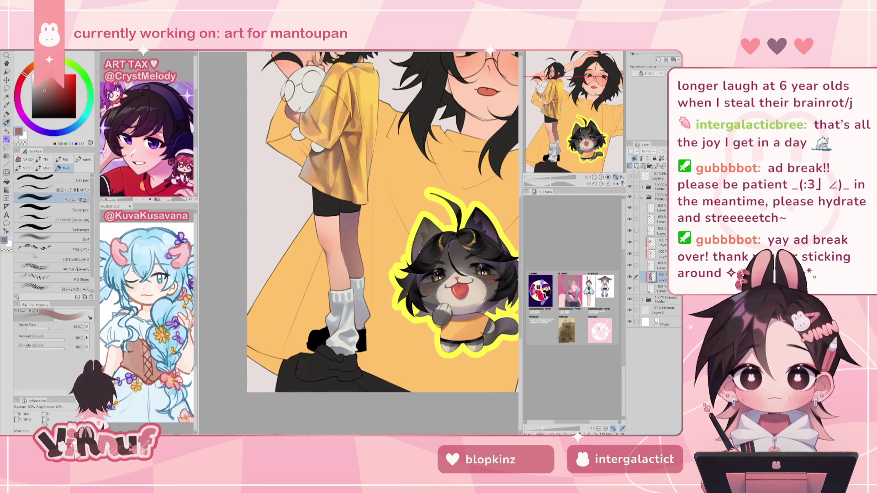
pyautogui.keyDown('alt'); pyautogui.click(294, 114); pyautogui.keyUp('alt')
pyautogui.keyDown('alt'); pyautogui.click(320, 250); pyautogui.keyUp('alt')
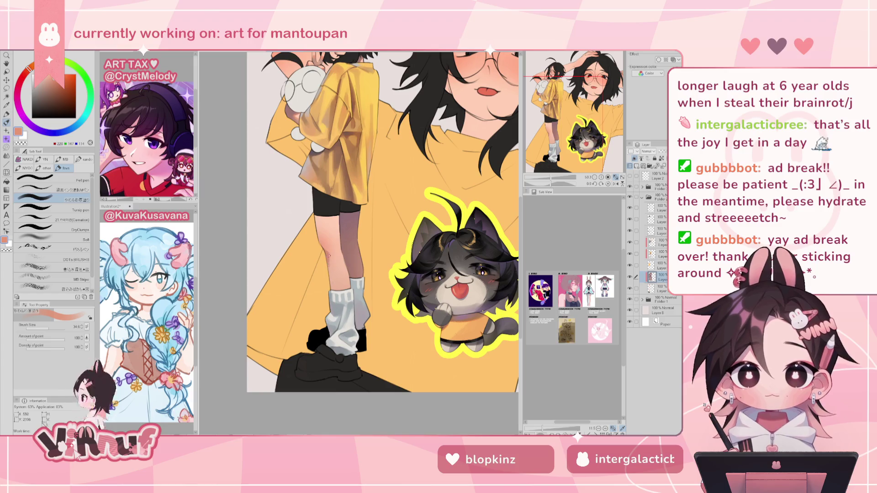
pyautogui.keyDown('alt'); pyautogui.click(330, 256); pyautogui.keyUp('alt')
pyautogui.keyDown('alt'); pyautogui.click(332, 257); pyautogui.keyUp('alt')
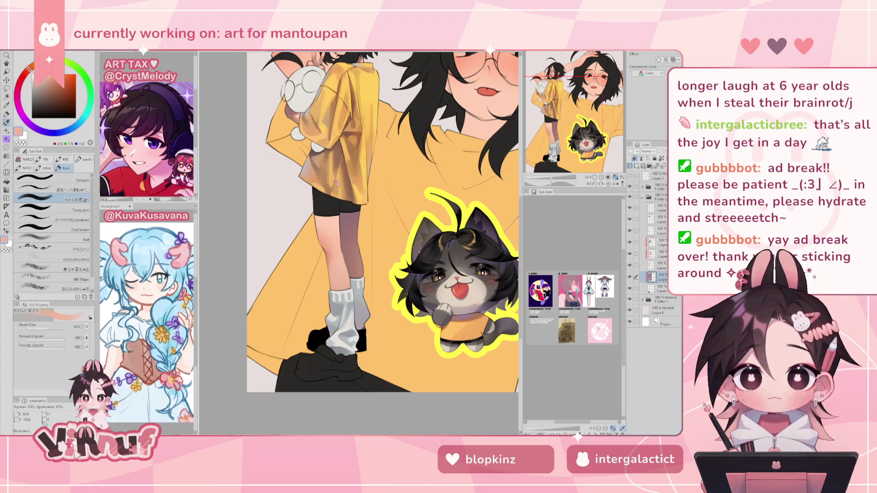
pyautogui.press('h')
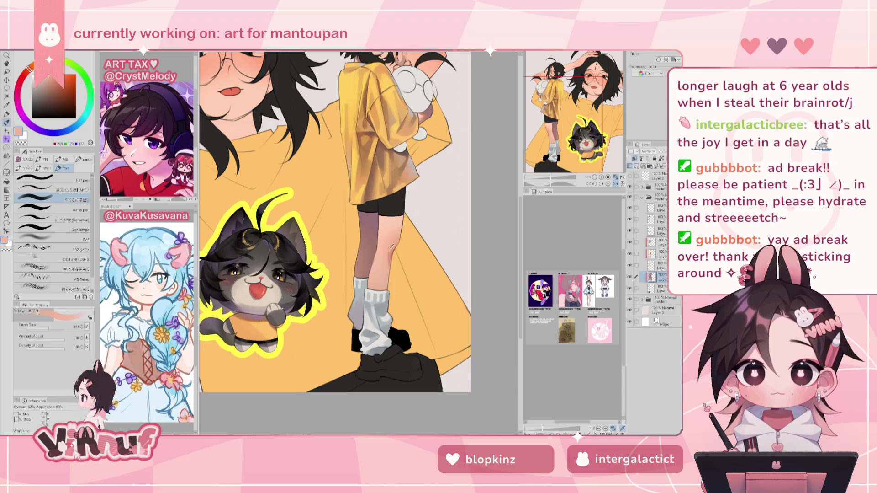
pyautogui.press('h')
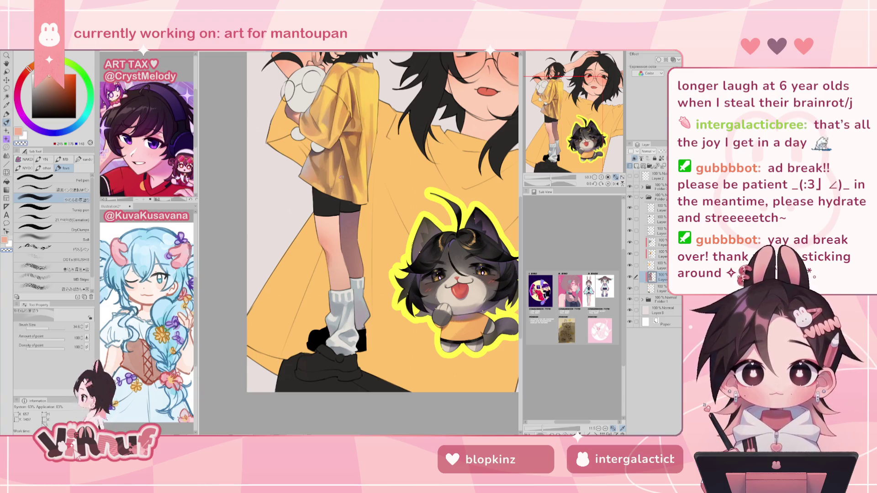
# Step: Try more leg skin tones, ending on a darker one, then mirror the whole view
pyautogui.keyDown('alt'); pyautogui.click(332, 255); pyautogui.keyUp('alt')
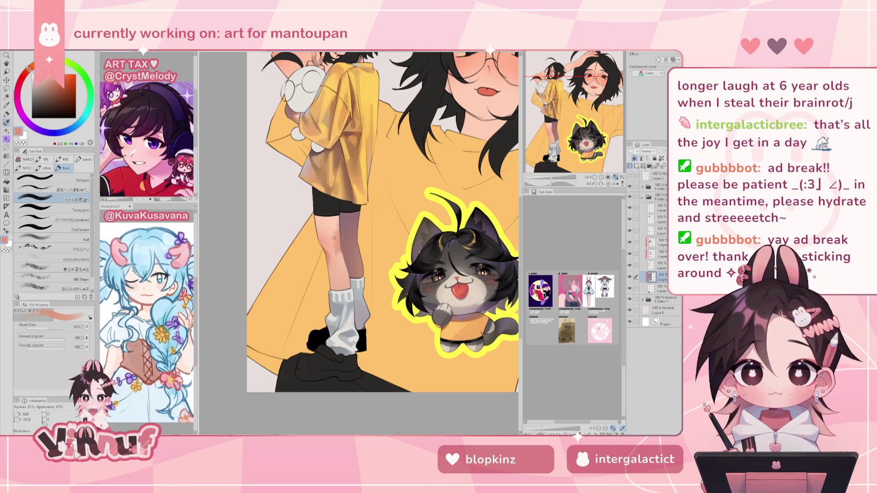
pyautogui.keyDown('alt'); pyautogui.click(333, 232); pyautogui.keyUp('alt')
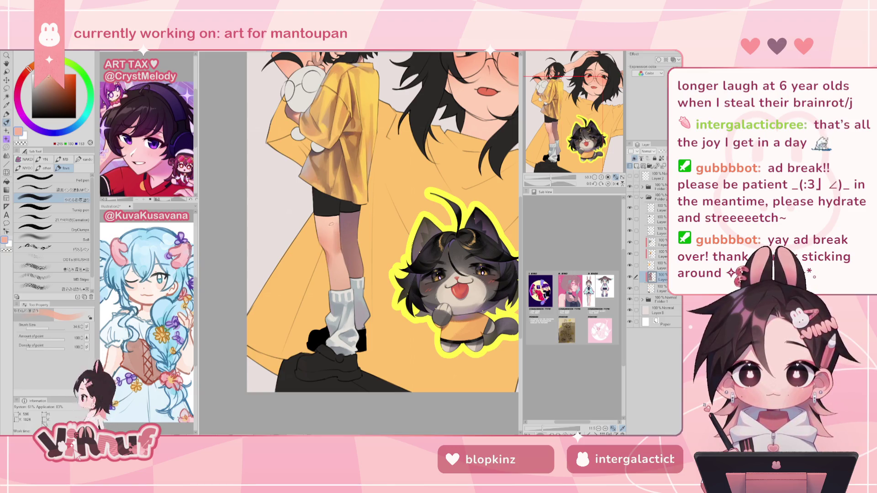
pyautogui.keyDown('alt'); pyautogui.click(337, 255); pyautogui.keyUp('alt')
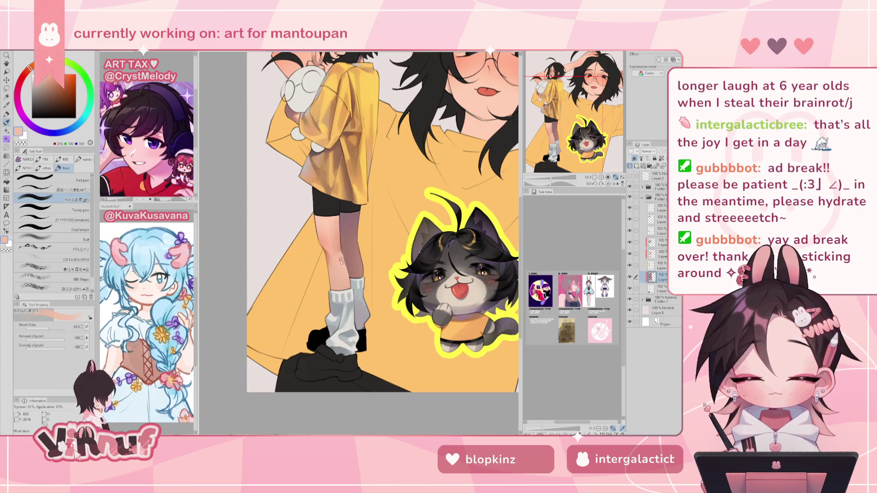
pyautogui.keyDown('alt'); pyautogui.click(347, 263); pyautogui.keyUp('alt')
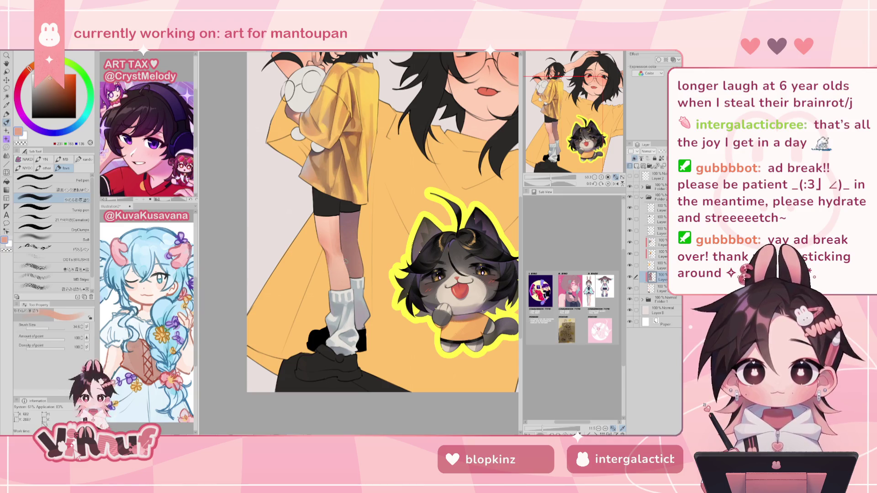
pyautogui.press('h')
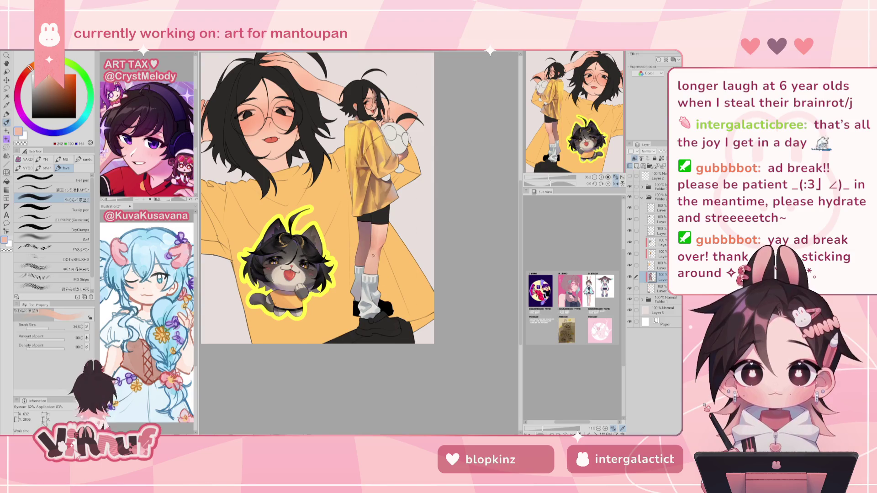
# Step: Flip the view back to normal and resample the leg's darker skin tone
pyautogui.keyDown('alt'); pyautogui.click(374, 238); pyautogui.keyUp('alt')
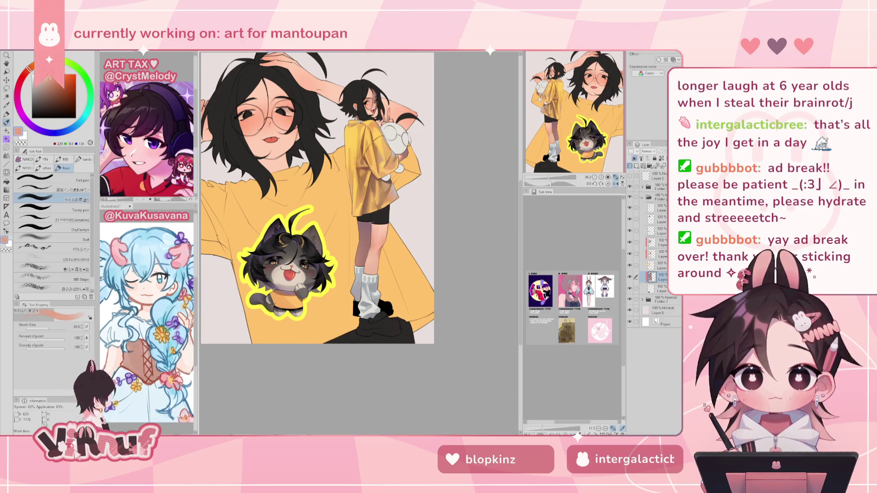
pyautogui.press('h')
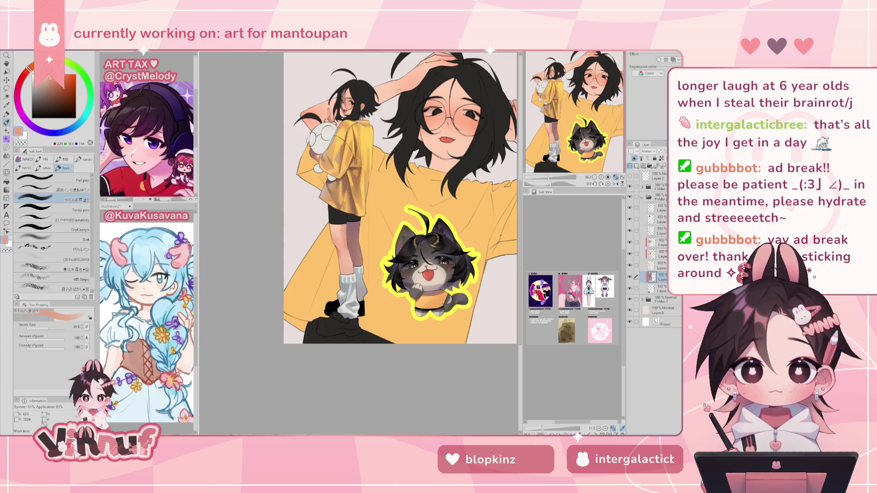
pyautogui.keyDown('alt'); pyautogui.click(344, 252); pyautogui.keyUp('alt')
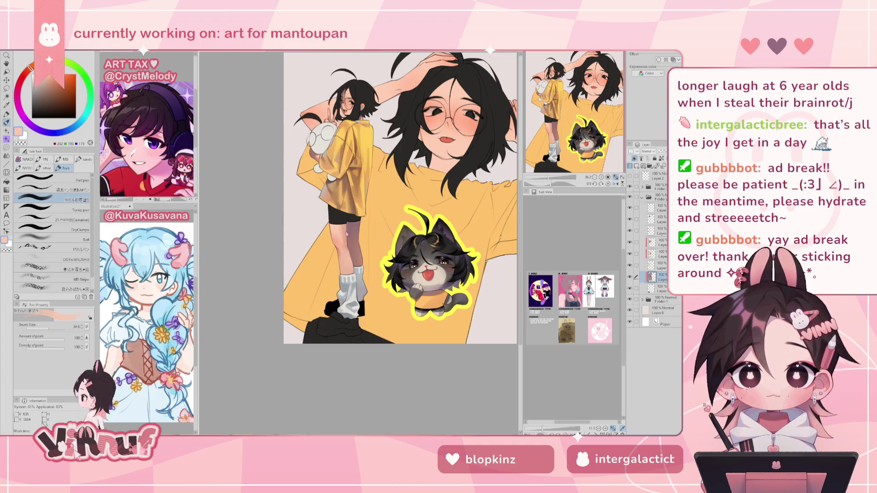
pyautogui.keyDown('alt'); pyautogui.click(329, 221); pyautogui.keyUp('alt')
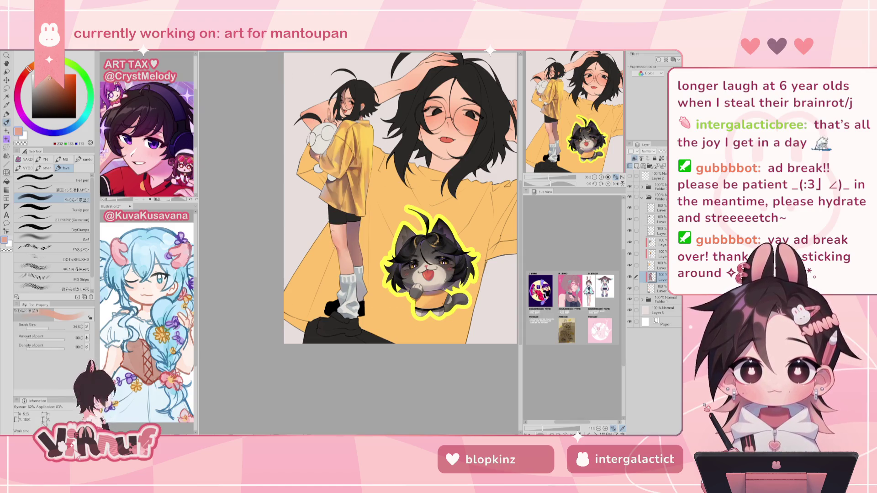